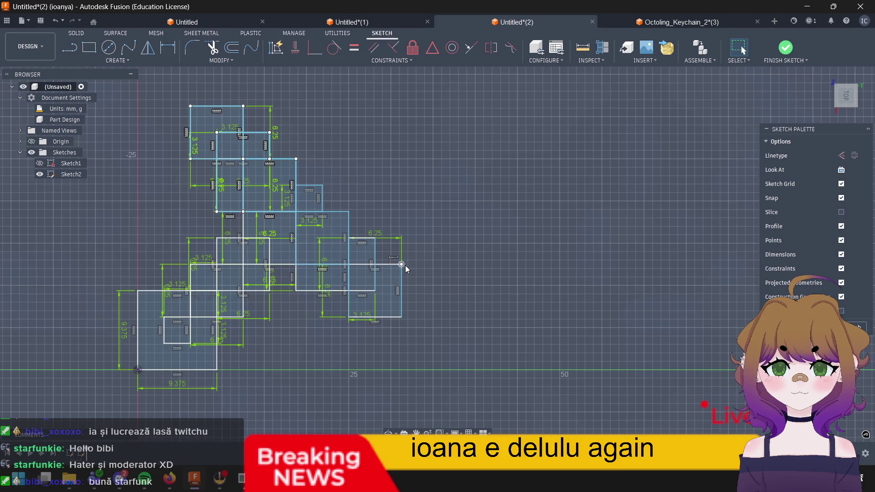
scroll(406, 265, up, 2)
Step: Draw a 6.25 × 6.25 mm square anchored at the top end of the diagonal staircase
key(r)
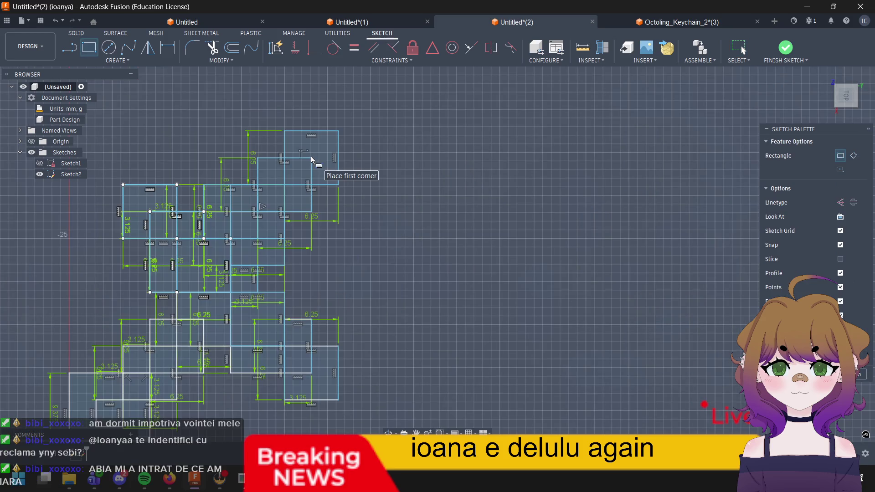
click(312, 161)
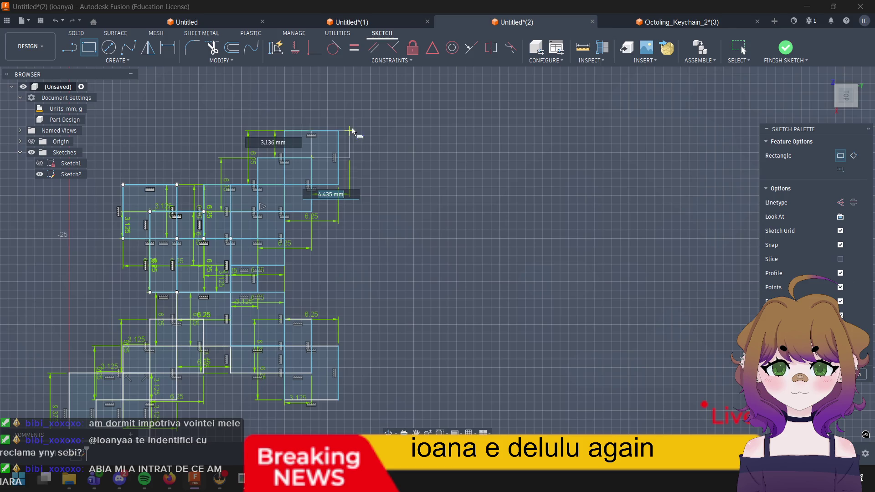
text(6.26)
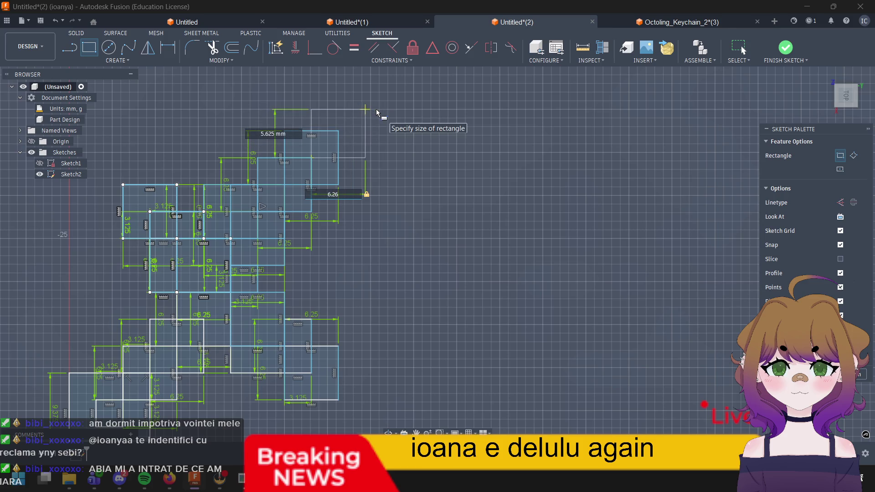
key(BackSpace)
text(5)
key(Tab)
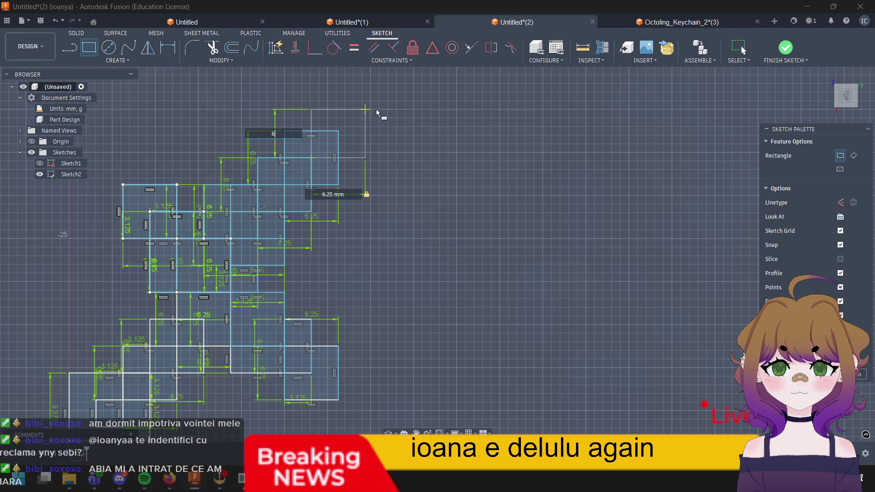
text(6.25)
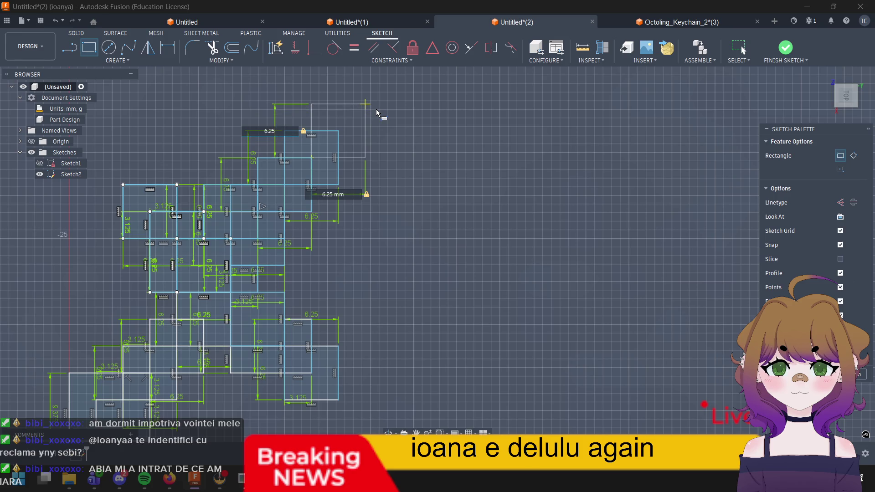
key(Return)
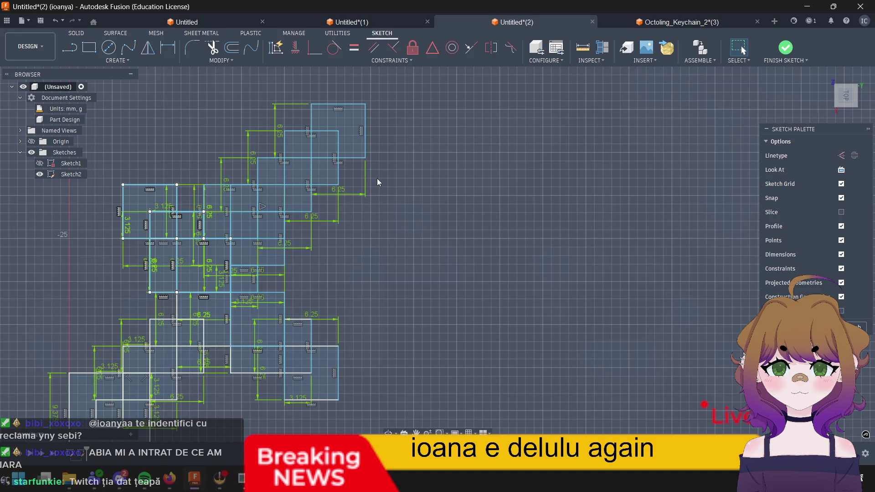
middle_drag(426, 130, 354, 215)
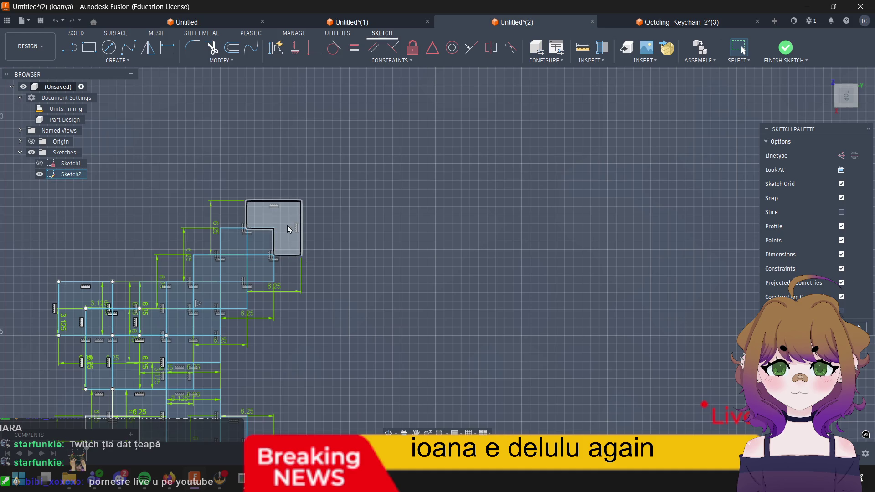
click(90, 48)
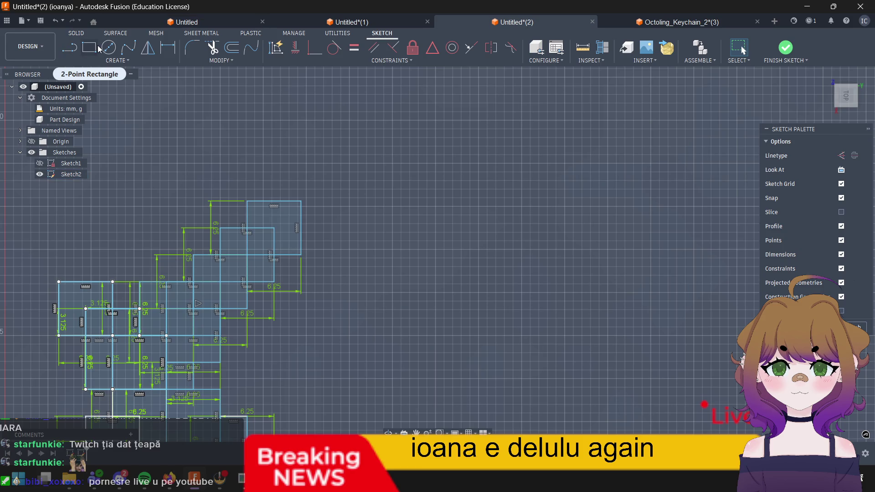
Step: Add a 6.25 × 3.125 mm strip above the top square and a 3.125 × 6.25 mm strip beside it
click(247, 202)
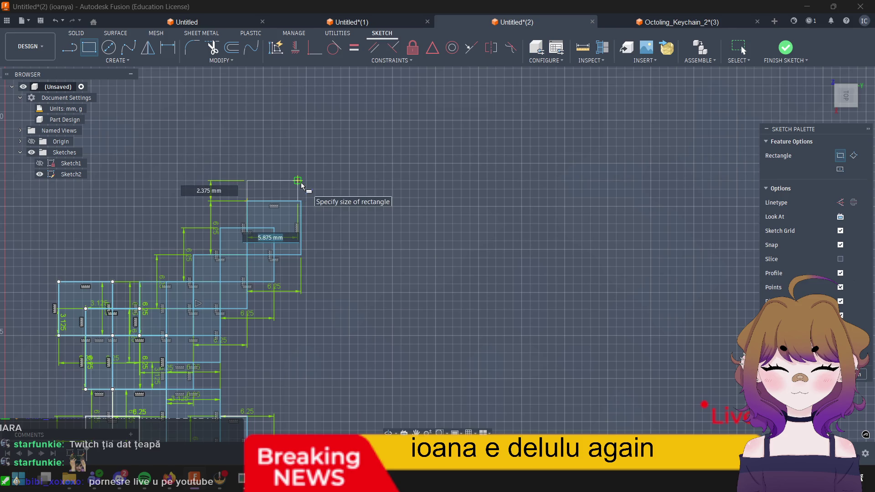
text(6.)
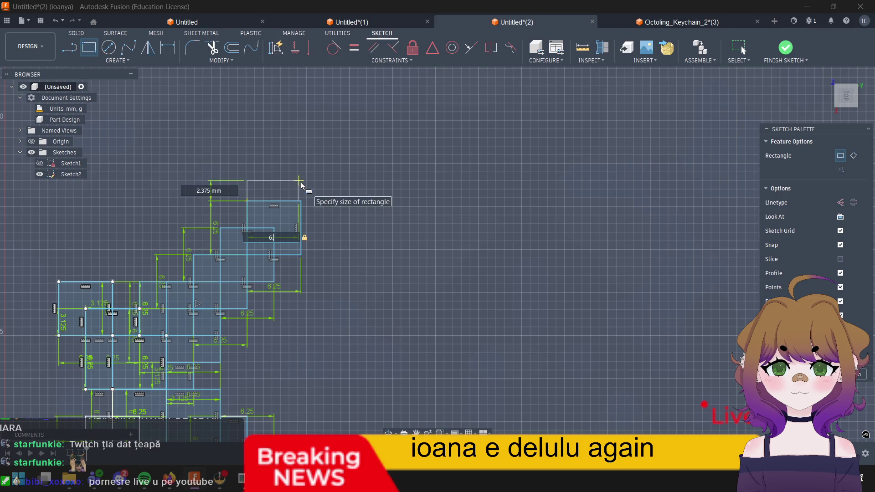
text(25)
key(Tab)
text(3.)
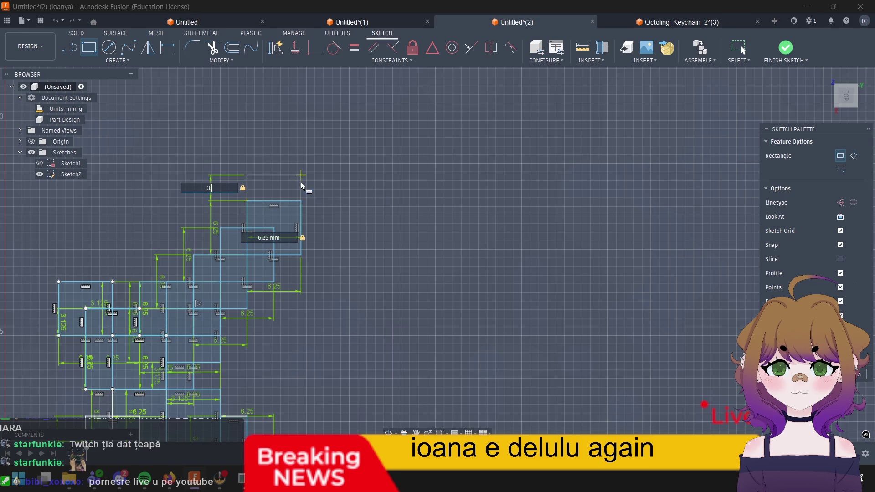
text(125)
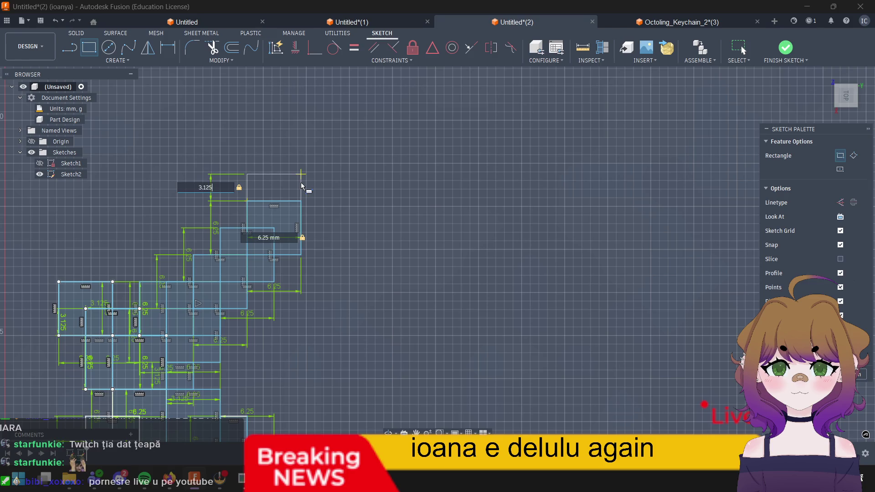
key(Return)
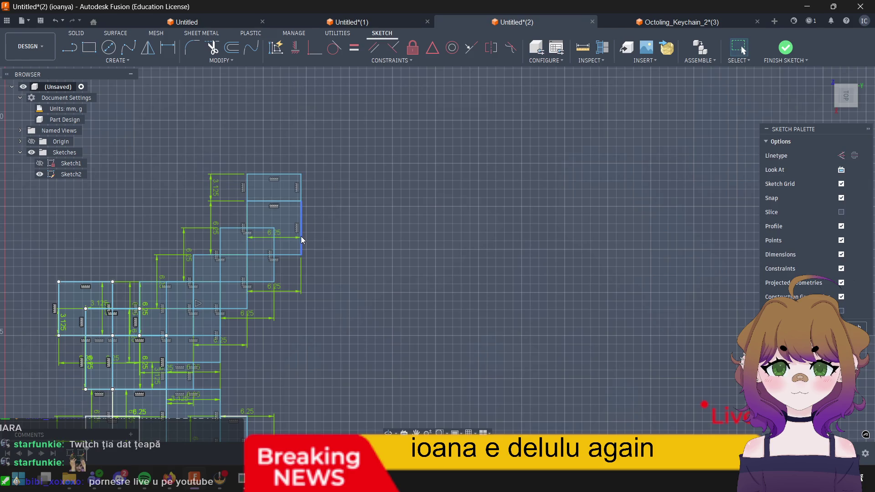
key(r)
click(302, 203)
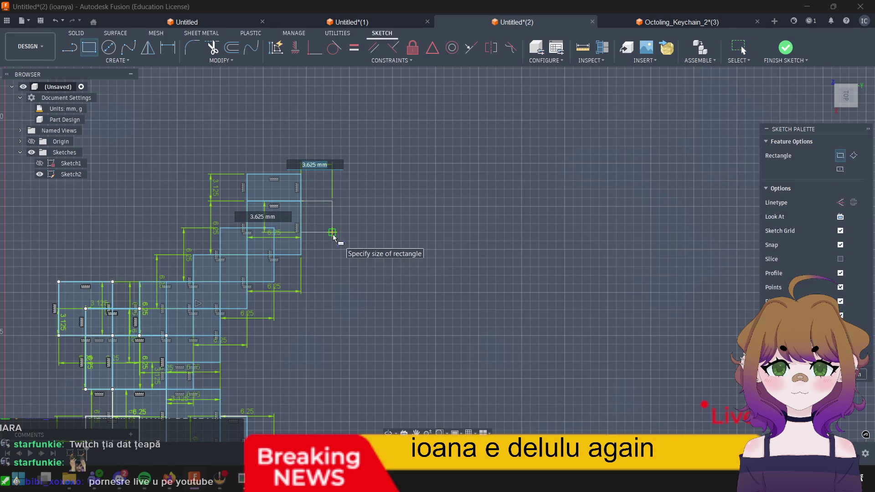
text(3)
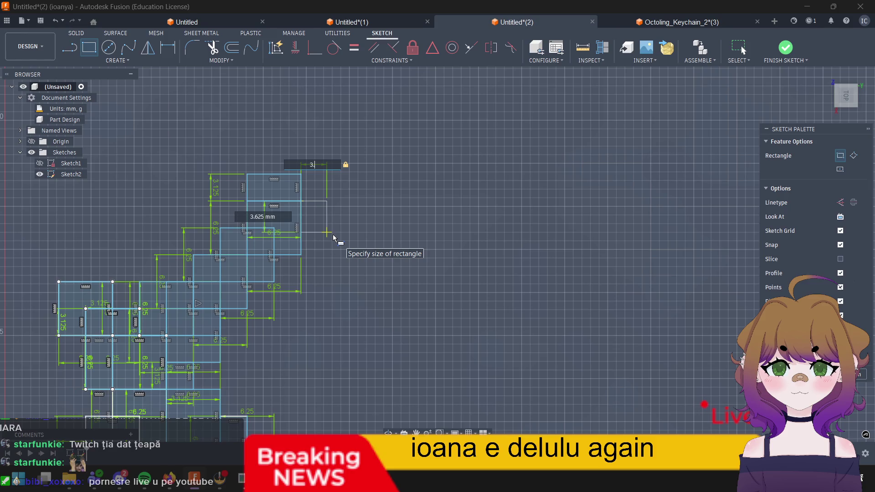
text(.125)
key(Tab)
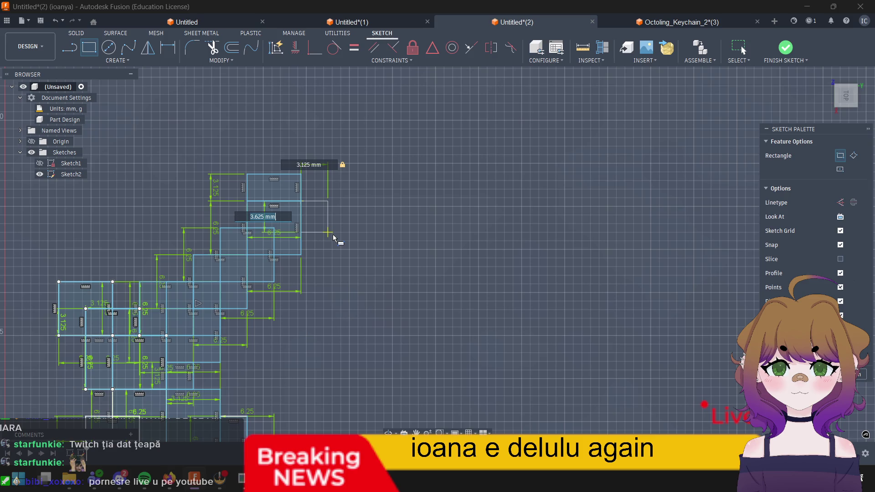
text(6.25)
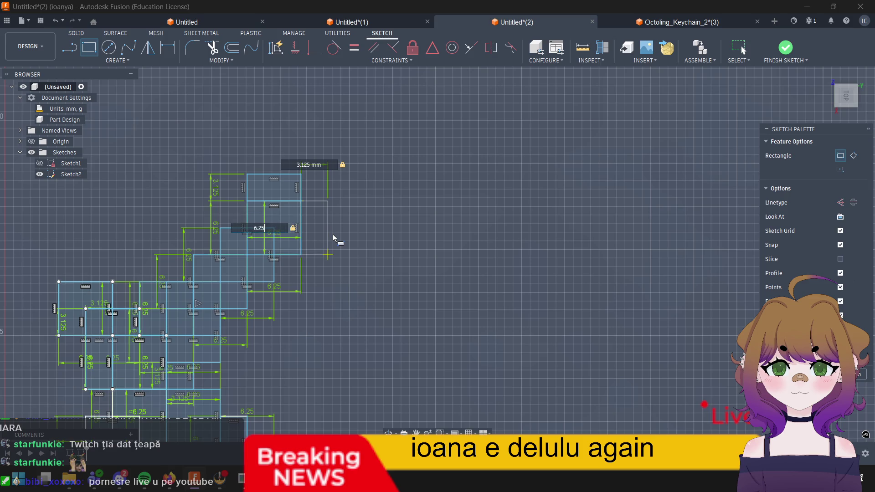
key(Return)
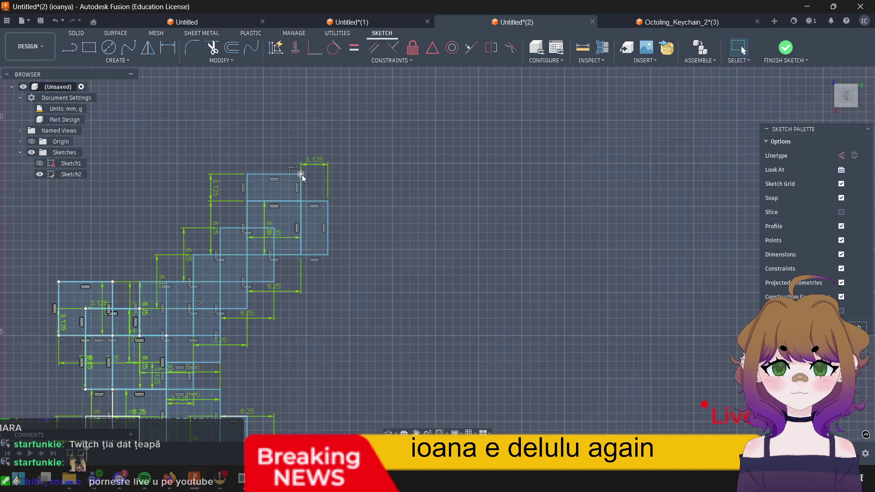
Step: Add a small square at the top square's top-right corner and end rectangle drawing
key(r)
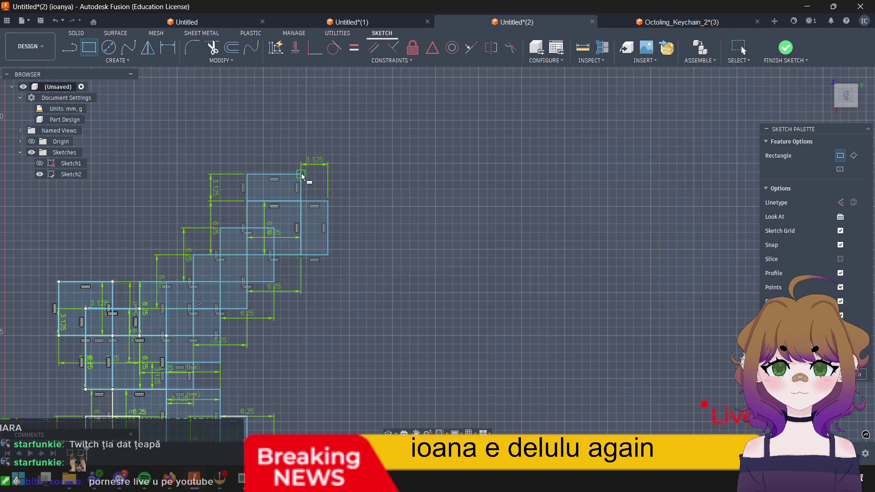
click(302, 179)
click(331, 206)
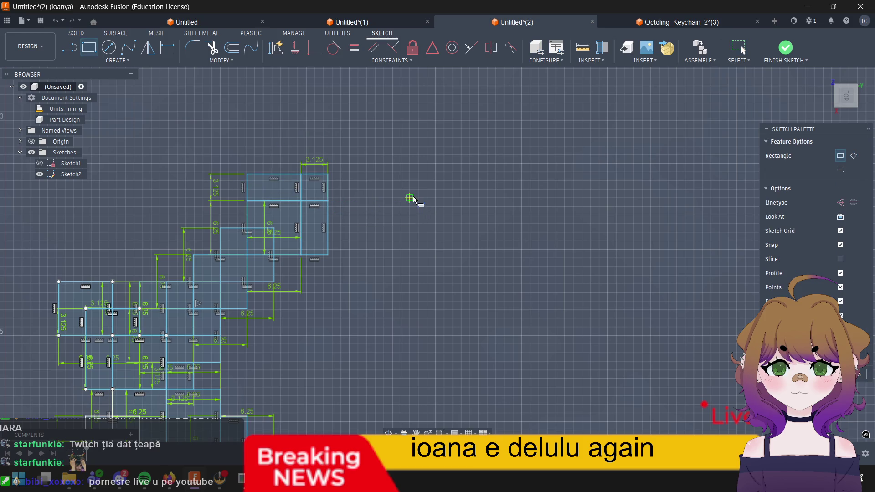
key(Escape)
scroll(346, 224, down, 3)
scroll(322, 226, down, 3)
scroll(295, 263, up, 2)
scroll(295, 263, up, 5)
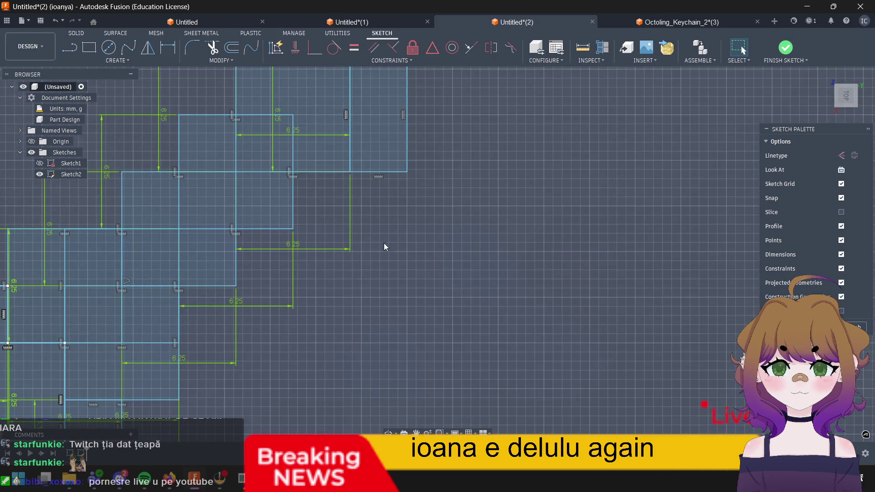
Step: Draw a 3.125 × 3.125 mm square in the step corner below the blade-tip squares
middle_drag(447, 336, 588, 411)
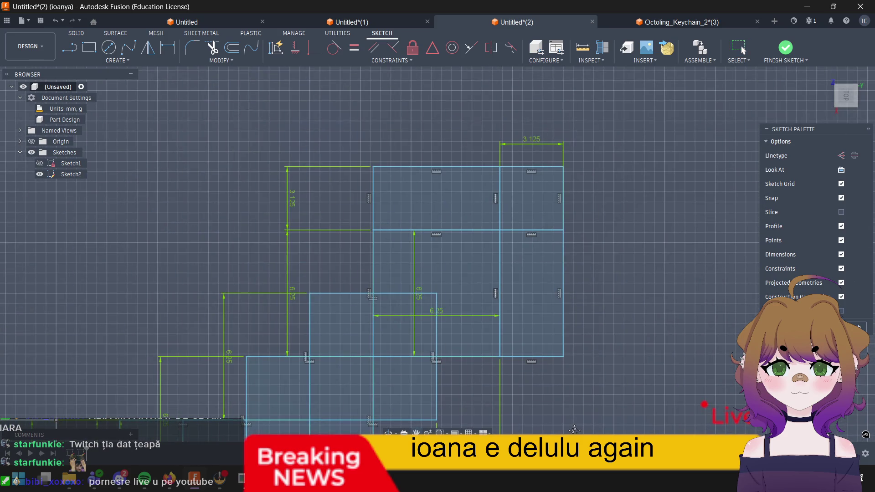
click(743, 49)
key(r)
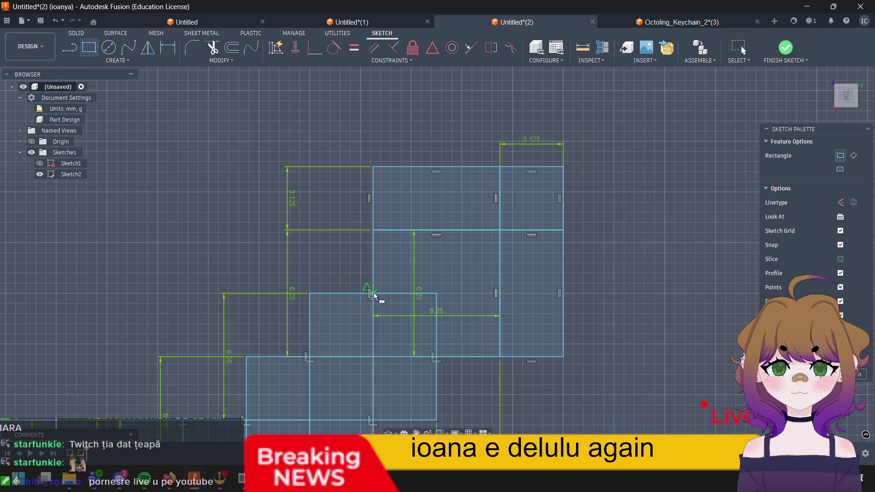
click(370, 294)
text(3)
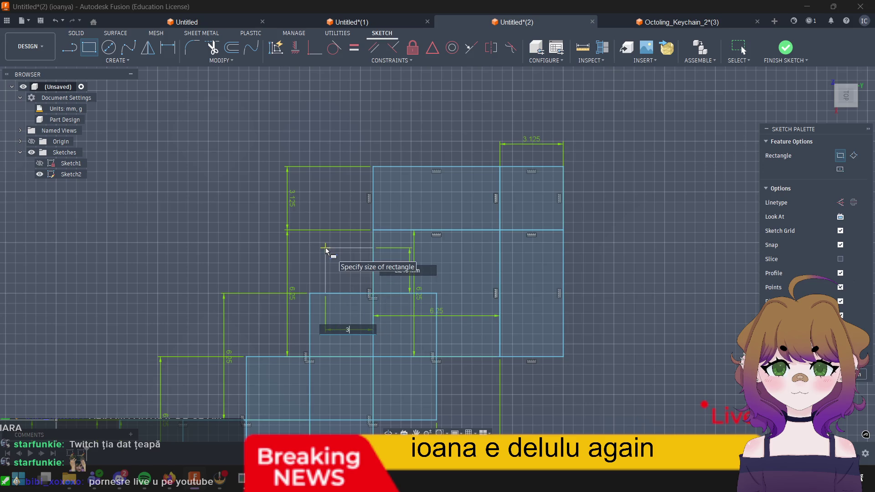
text(.125)
key(Tab)
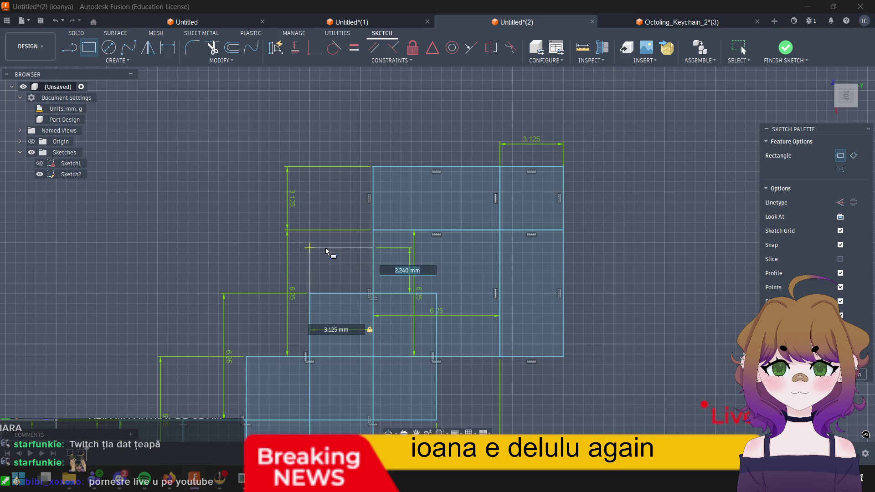
text(3.1)
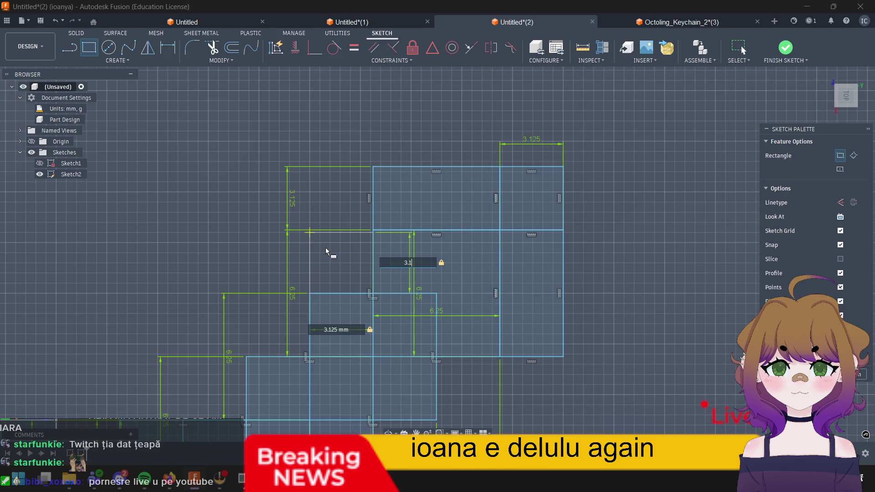
text(25)
key(Return)
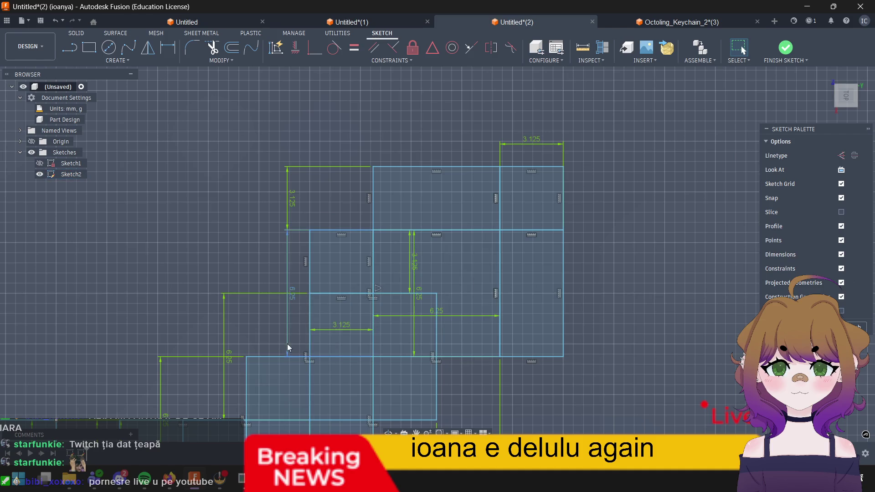
key(r)
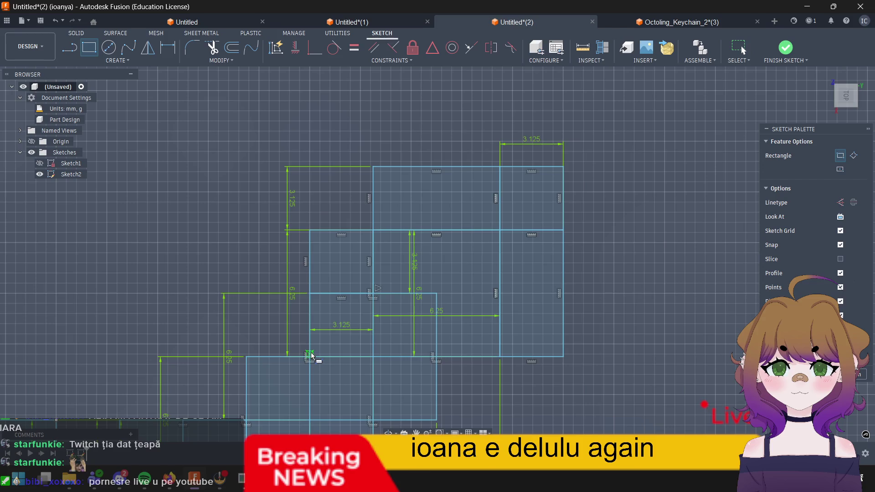
Step: Draw a 3.125 mm square at the next lower step of the diagonal
click(309, 357)
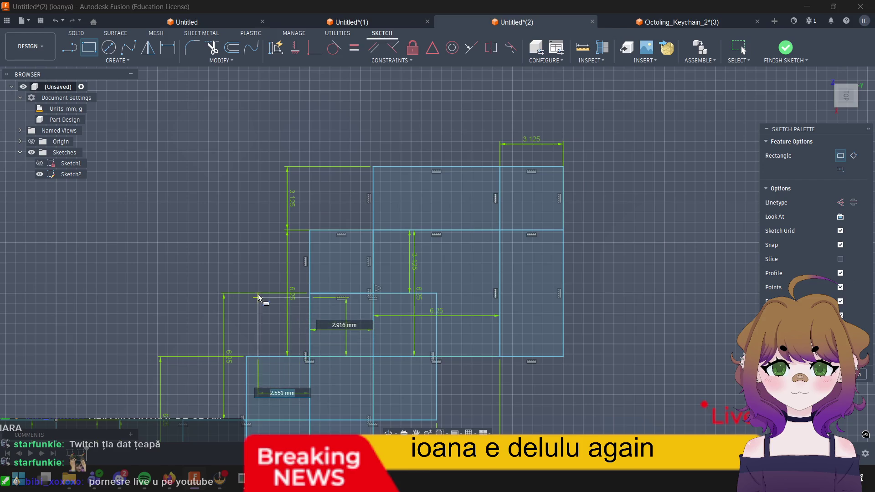
text(3)
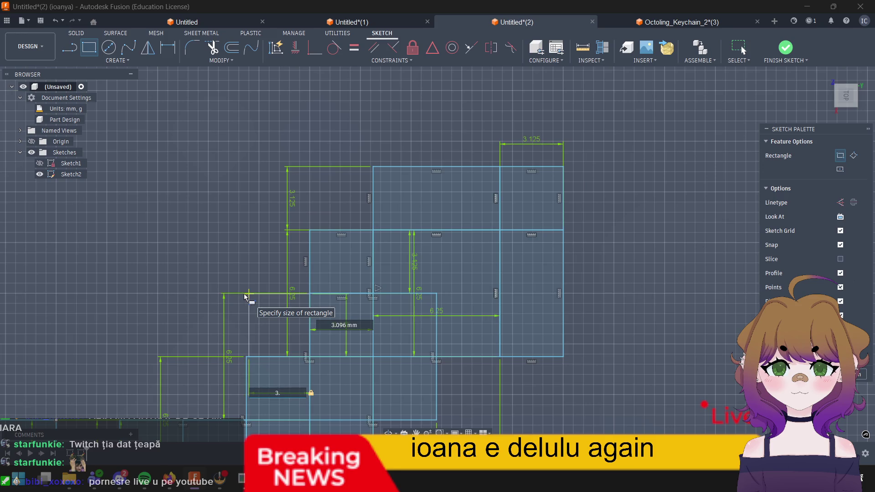
text(.125)
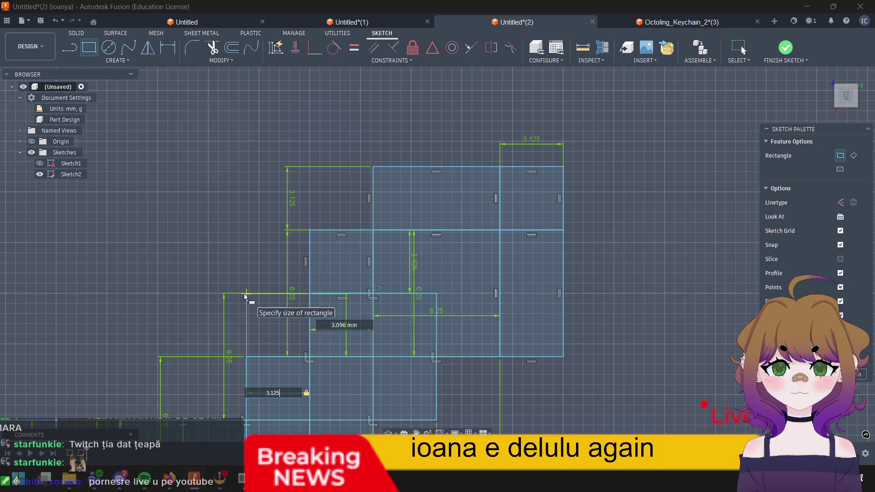
key(Tab)
text(3.12)
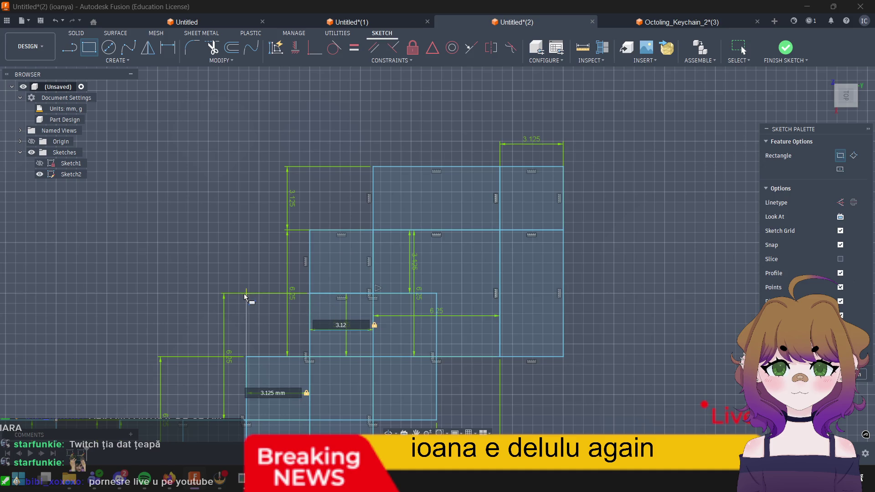
text(5)
key(Return)
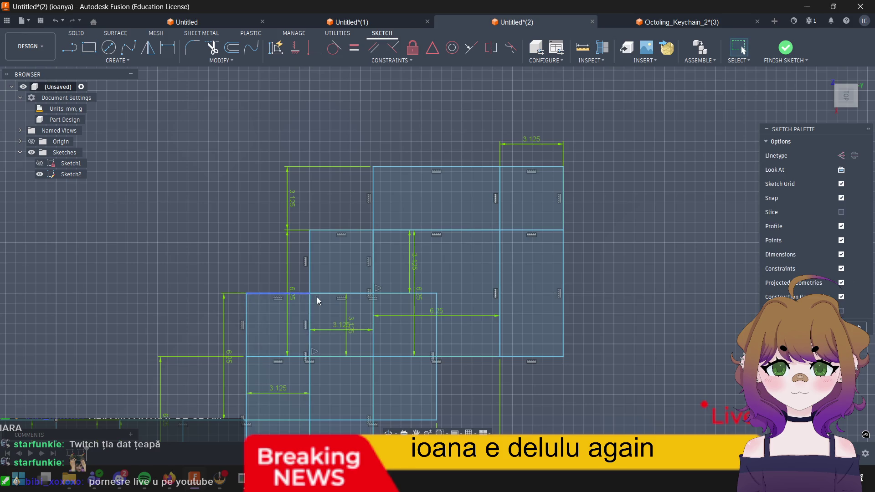
middle_drag(506, 325, 581, 273)
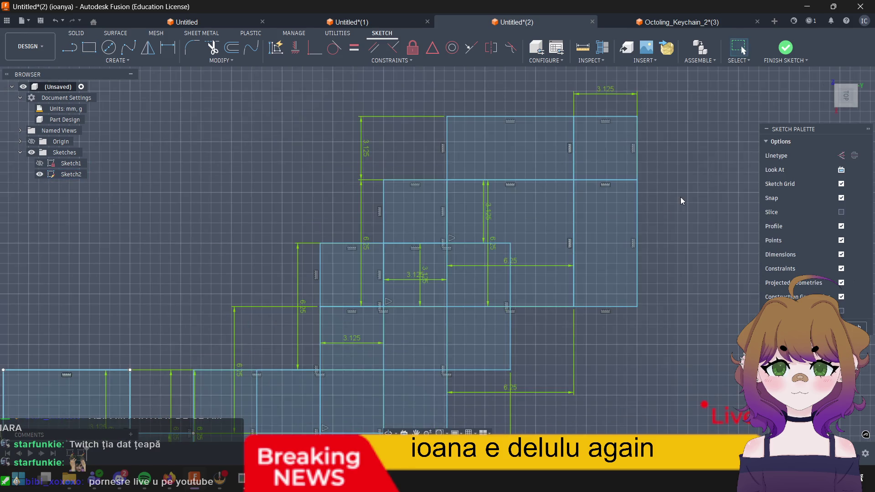
middle_drag(572, 344, 670, 231)
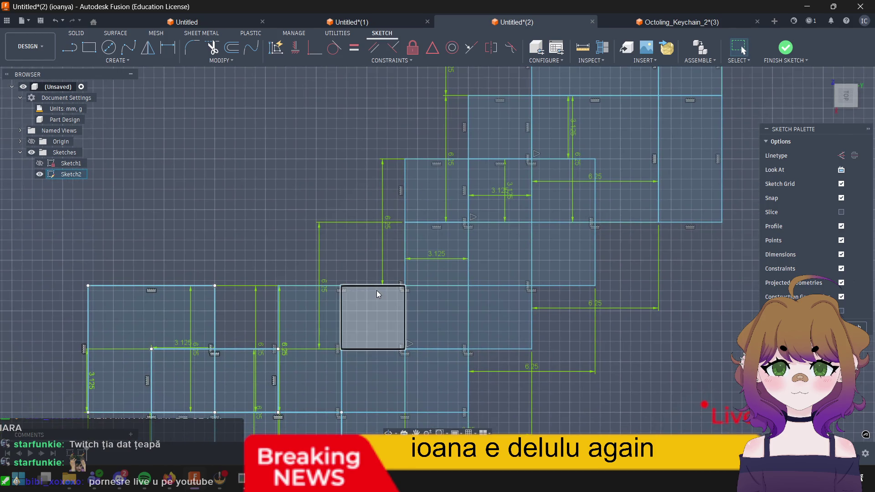
Step: Draw another 3.125 mm square at a further corner along the staircase
key(r)
click(405, 285)
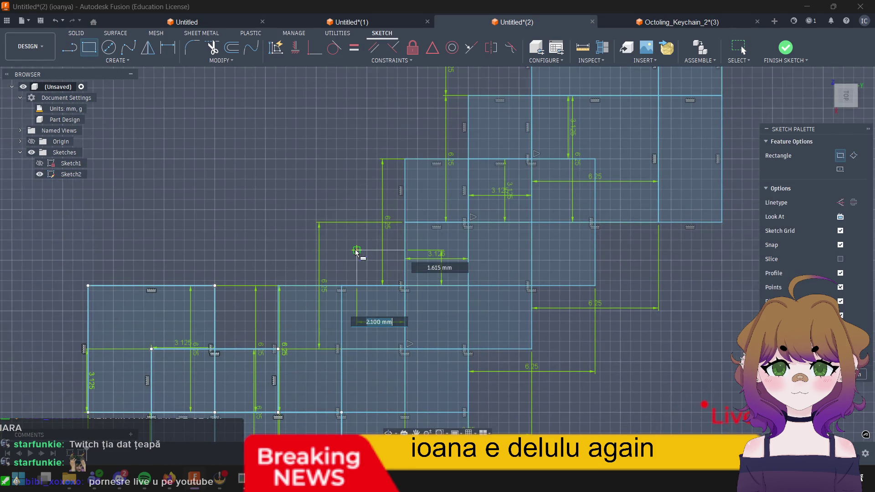
text(3.12)
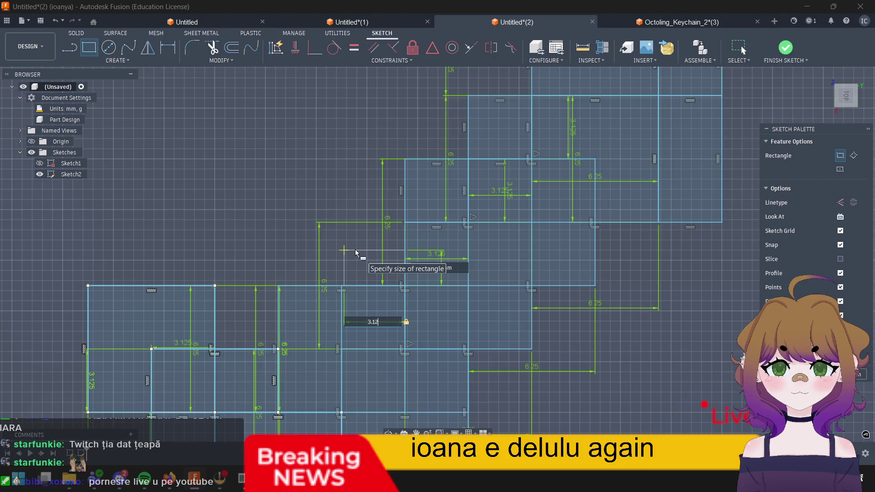
text(5)
key(Tab)
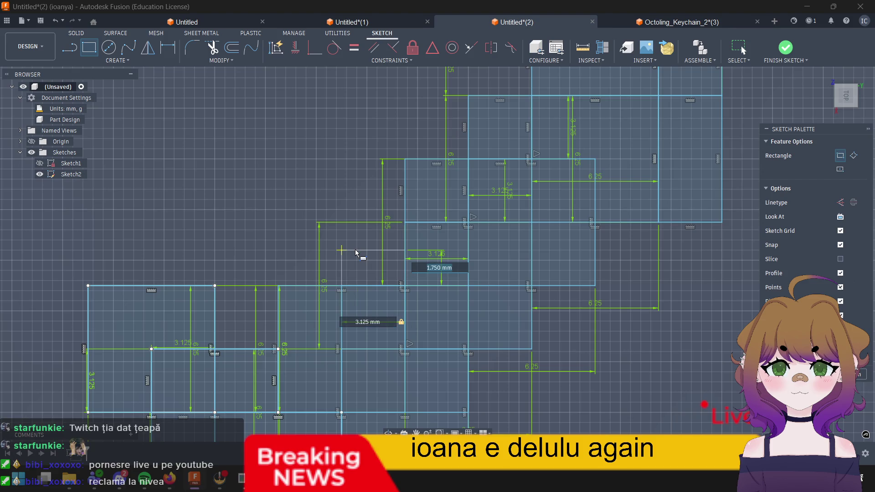
text(3.125)
key(Tab)
key(Return)
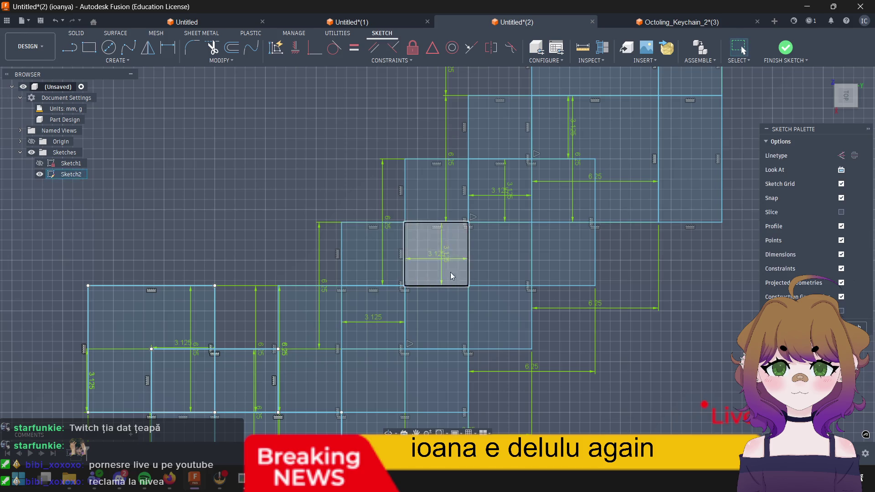
click(499, 288)
scroll(521, 280, up, 3)
scroll(513, 279, down, 5)
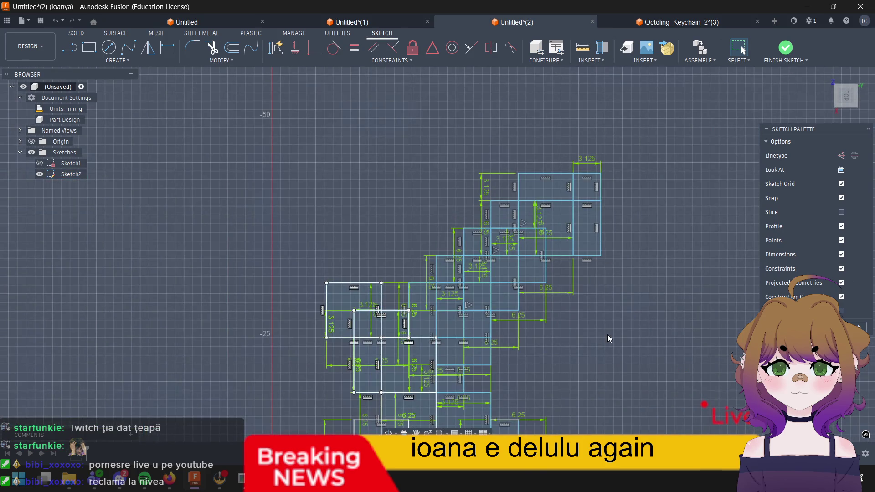
scroll(496, 348, down, 3)
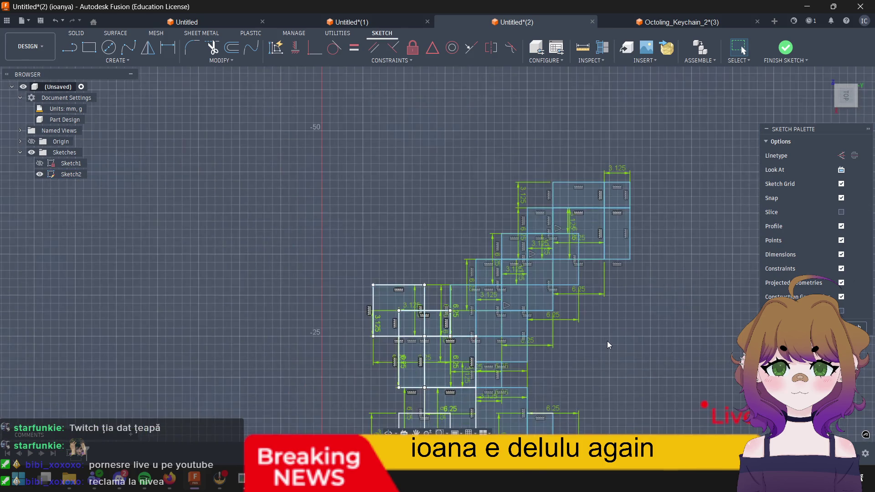
scroll(608, 341, down, 3)
scroll(684, 356, up, 3)
scroll(650, 350, up, 3)
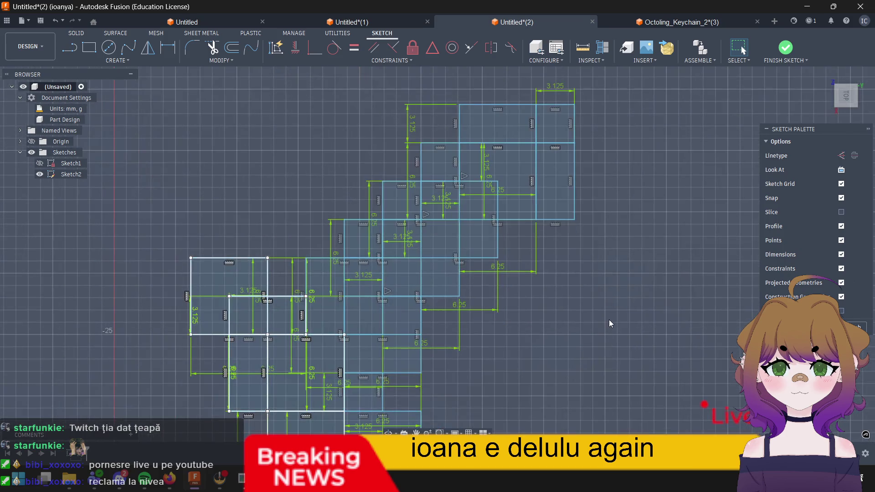
scroll(609, 320, down, 3)
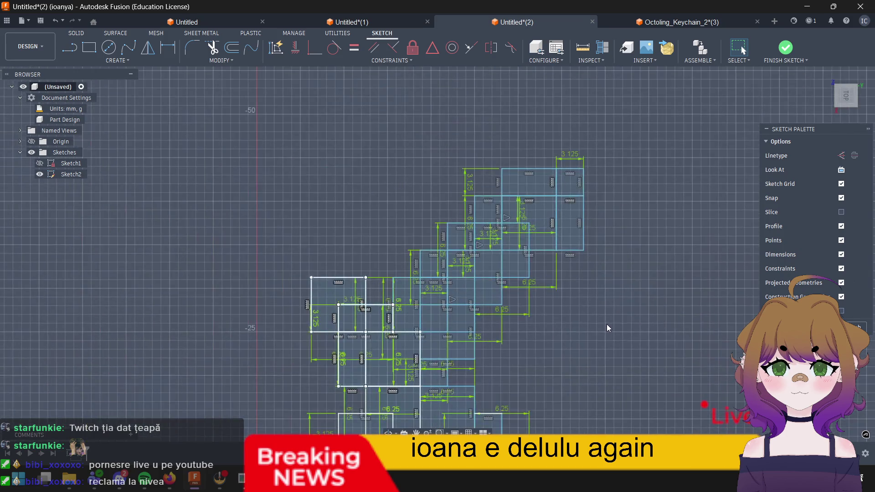
scroll(606, 325, down, 3)
scroll(607, 328, up, 3)
scroll(606, 328, up, 3)
scroll(606, 328, up, 2)
scroll(569, 248, up, 1)
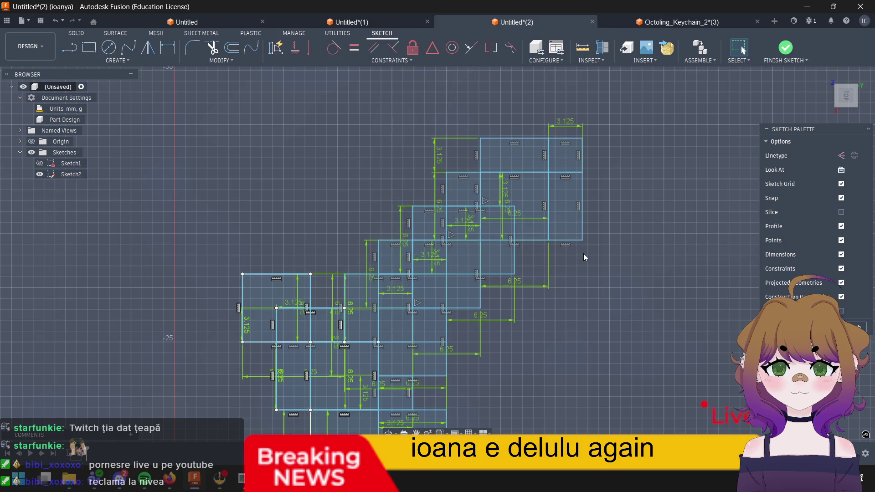
scroll(505, 253, down, 1)
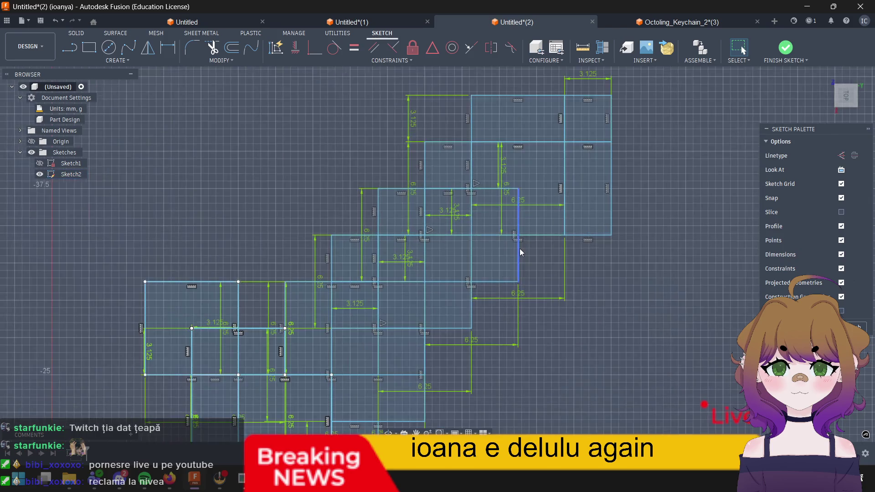
scroll(520, 249, down, 1)
scroll(542, 185, down, 1)
scroll(543, 208, up, 1)
scroll(544, 207, down, 1)
scroll(544, 210, up, 1)
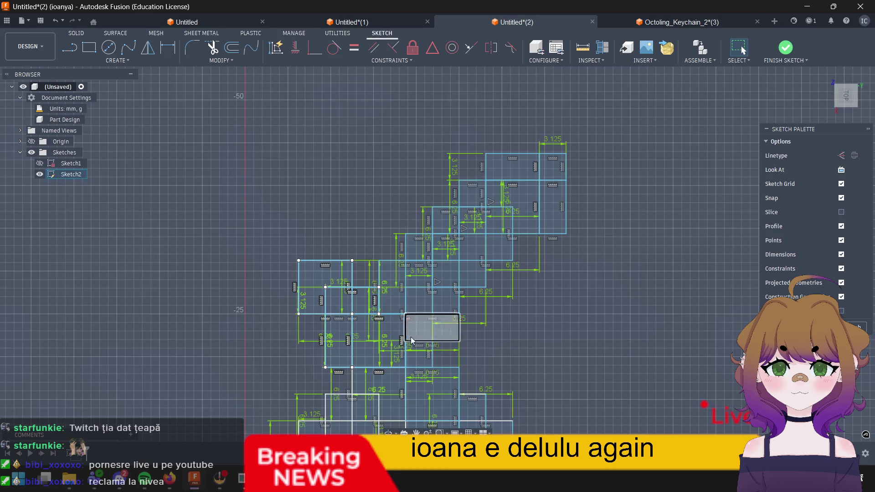
scroll(419, 341, up, 3)
scroll(430, 326, up, 2)
Step: Delete three unwanted rectangles and their extra edges from Sketch2
click(354, 237)
key(Delete)
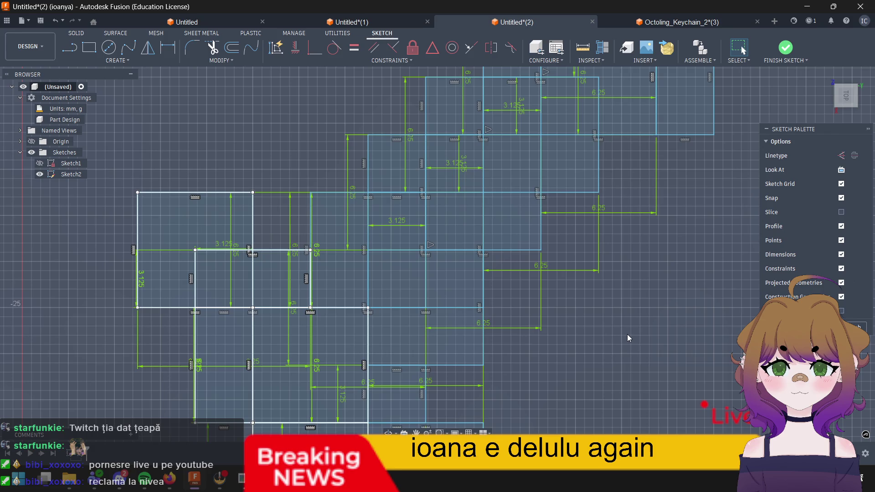
click(39, 175)
click(334, 245)
key(Delete)
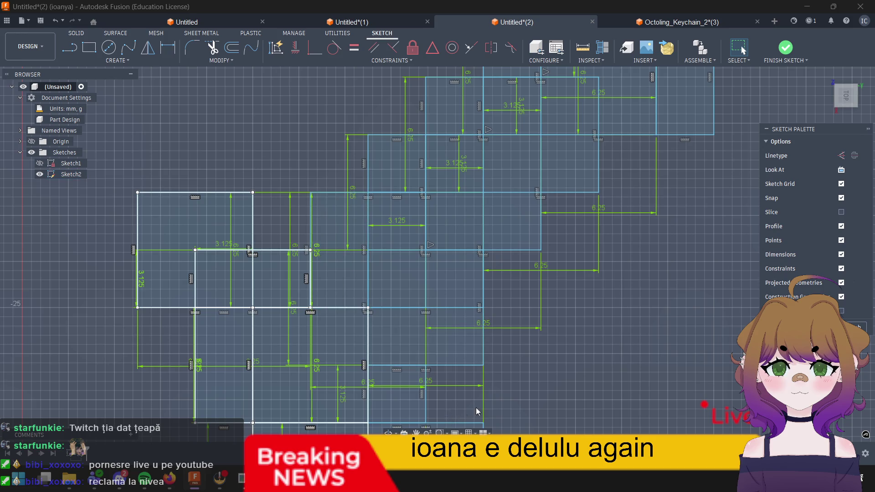
click(338, 234)
key(Delete)
scroll(614, 391, up, 3)
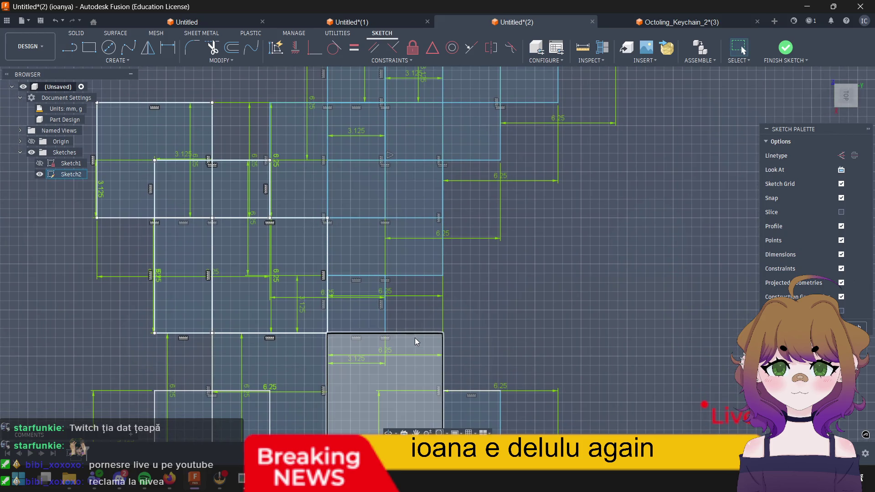
Step: Pan across the sketch to bring the upper blade squares into view
middle_drag(459, 395, 427, 314)
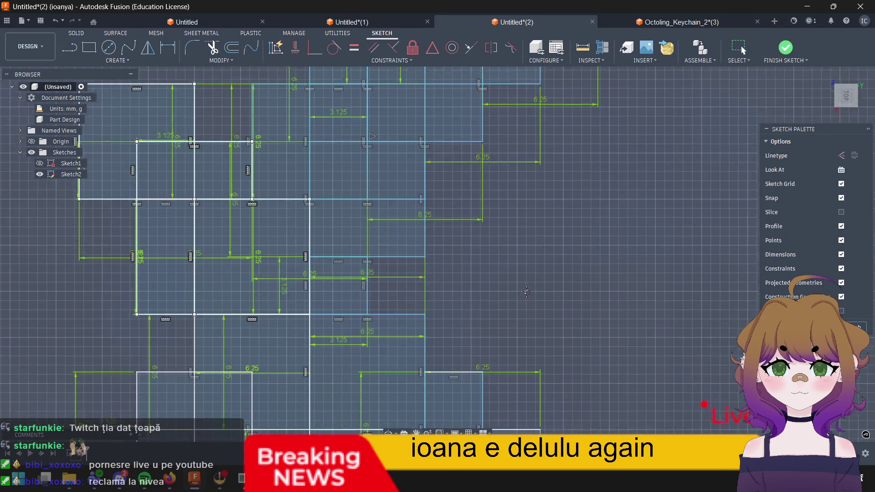
middle_drag(489, 179, 499, 337)
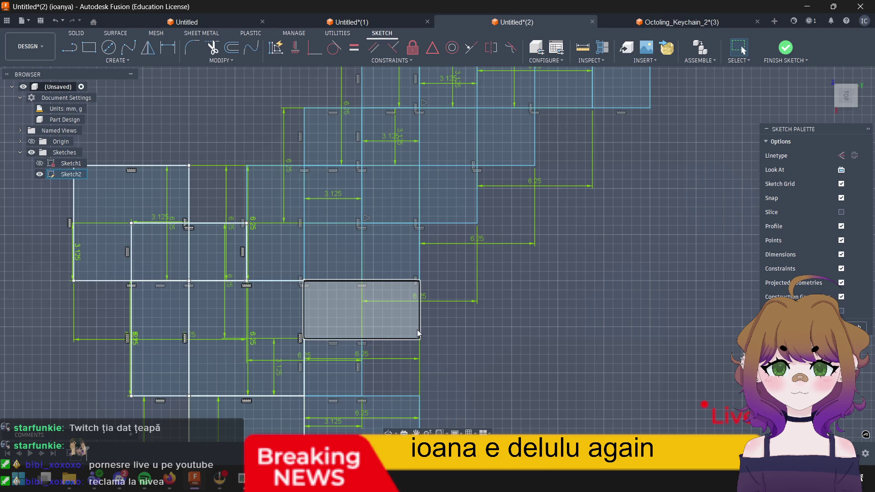
middle_drag(596, 260, 417, 315)
scroll(417, 314, down, 3)
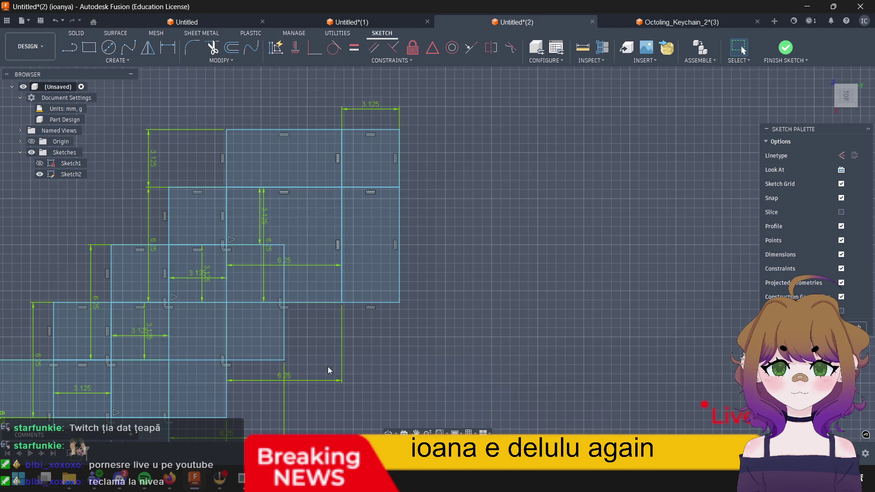
middle_drag(327, 325, 318, 313)
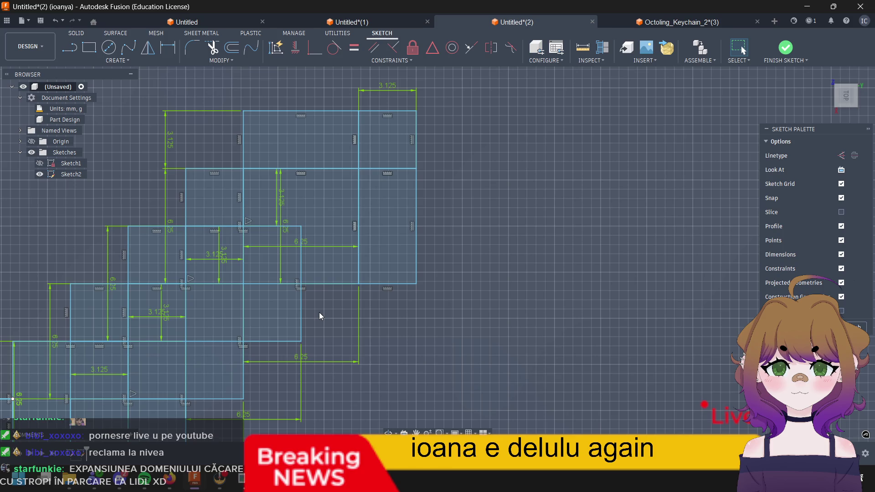
middle_drag(329, 302, 342, 291)
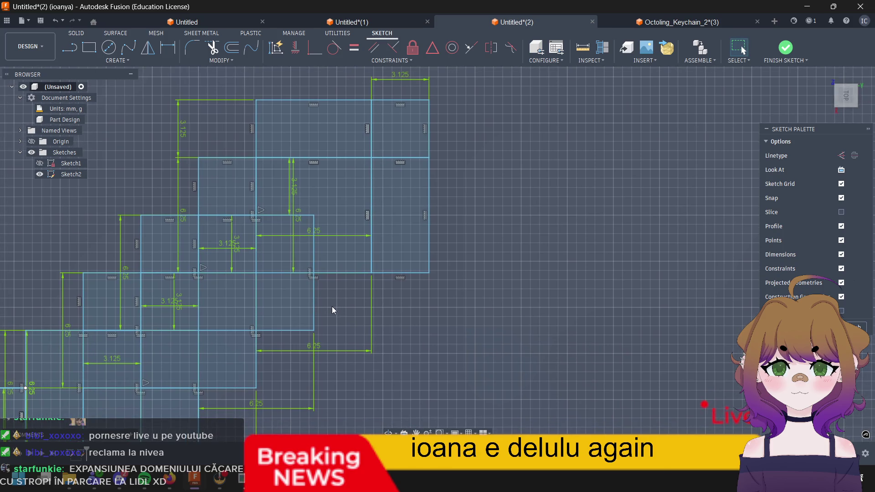
key(r)
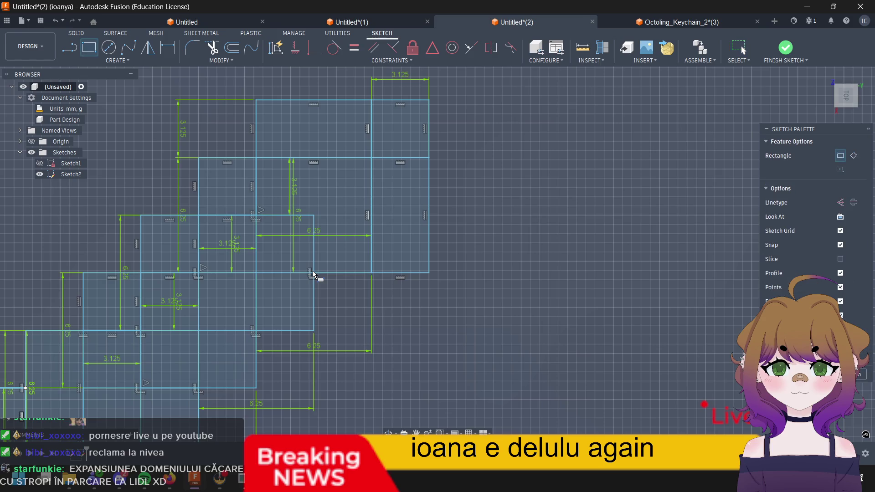
Step: Draw a 3.125 × 3.125 mm square filling another step of the blade
click(314, 276)
text(3.125)
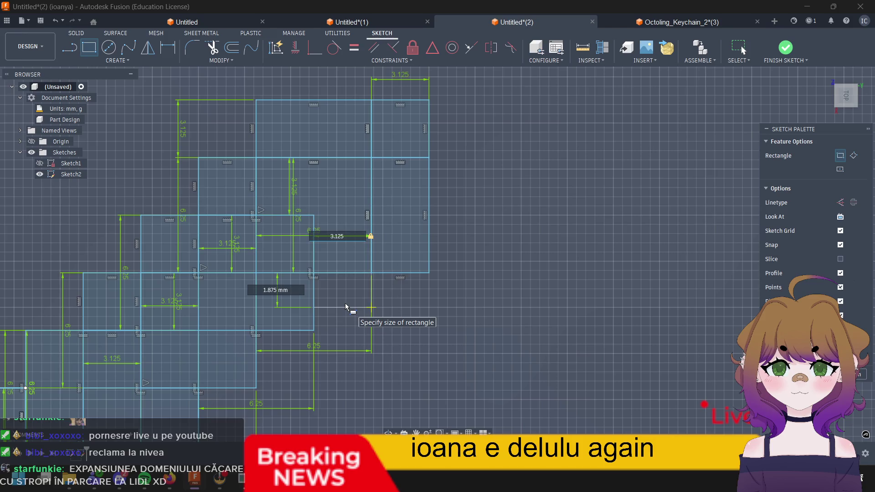
key(Tab)
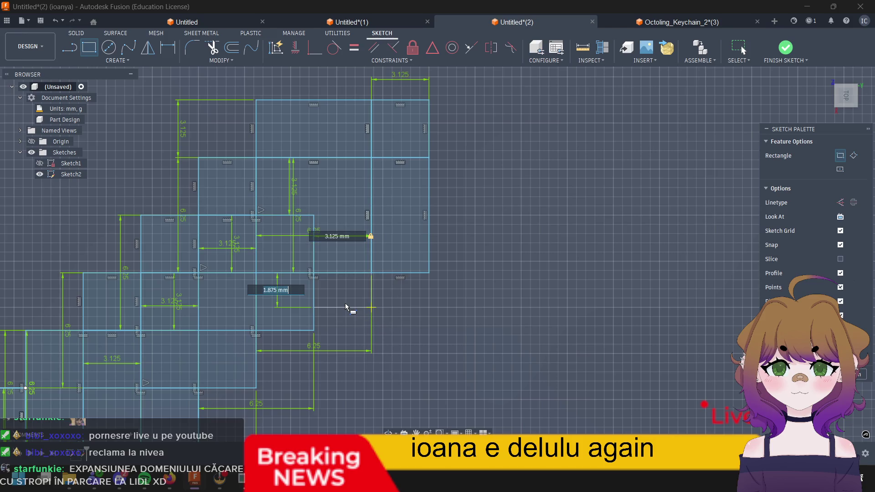
text(3.125)
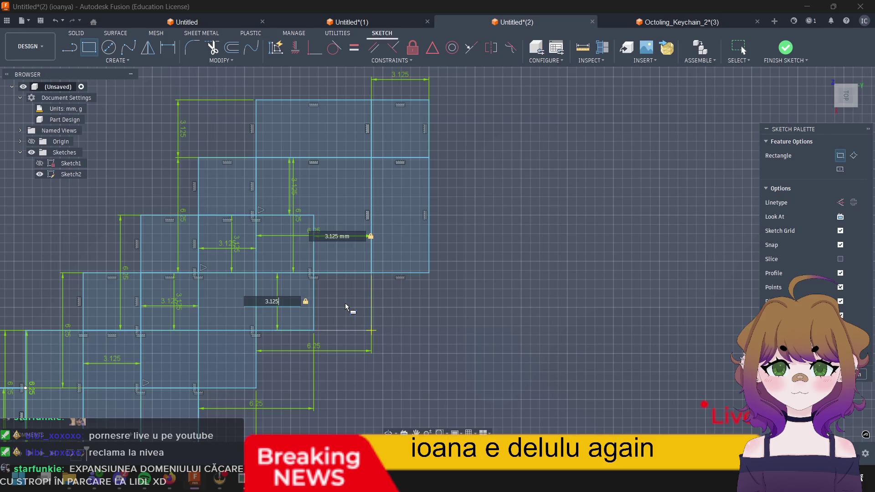
key(Return)
click(346, 308)
scroll(327, 367, down, 3)
scroll(301, 361, down, 3)
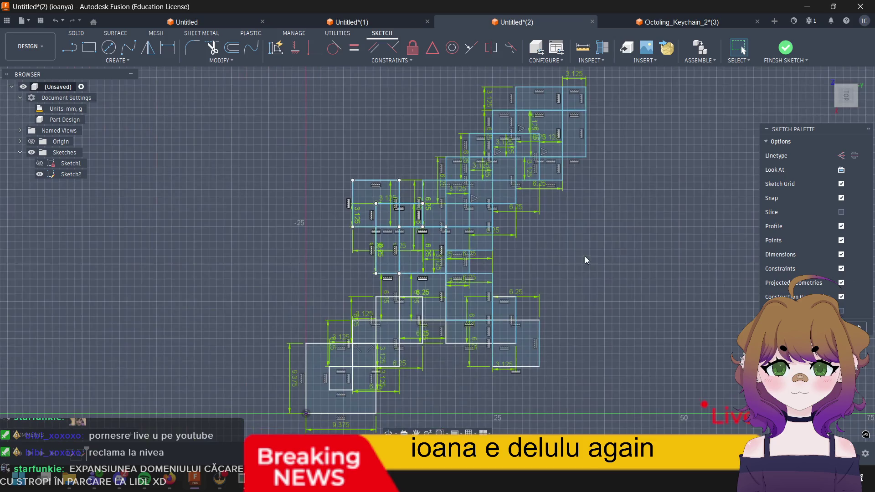
scroll(503, 272, down, 3)
scroll(503, 272, up, 3)
scroll(497, 256, up, 3)
scroll(485, 243, up, 2)
scroll(484, 244, up, 1)
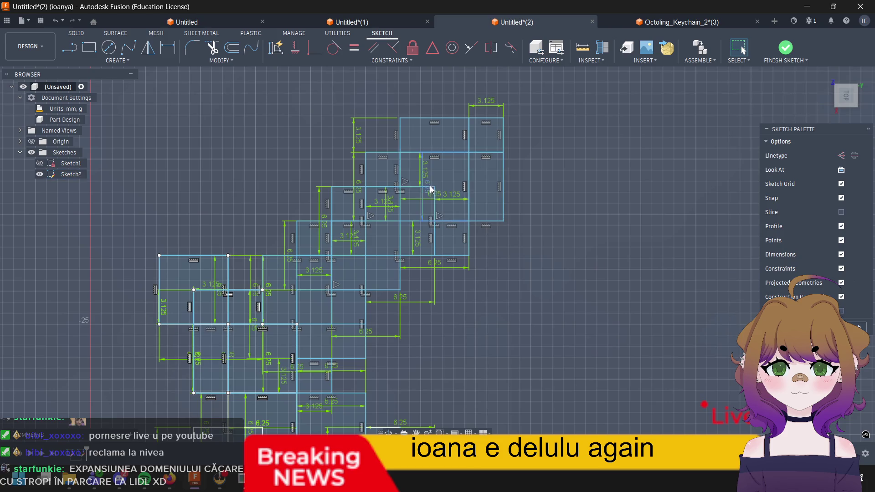
scroll(485, 298, down, 2)
Step: Draw a 3.125 mm square at the next step corner of the blade
mouse_move(476, 290)
middle_down()
mouse_move(400, 367)
mouse_move(444, 270)
middle_up()
key(Escape)
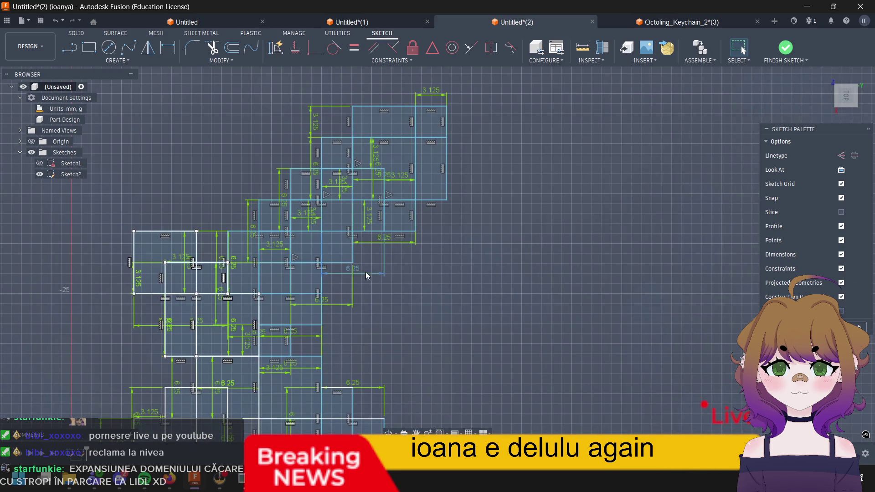
key(r)
click(353, 232)
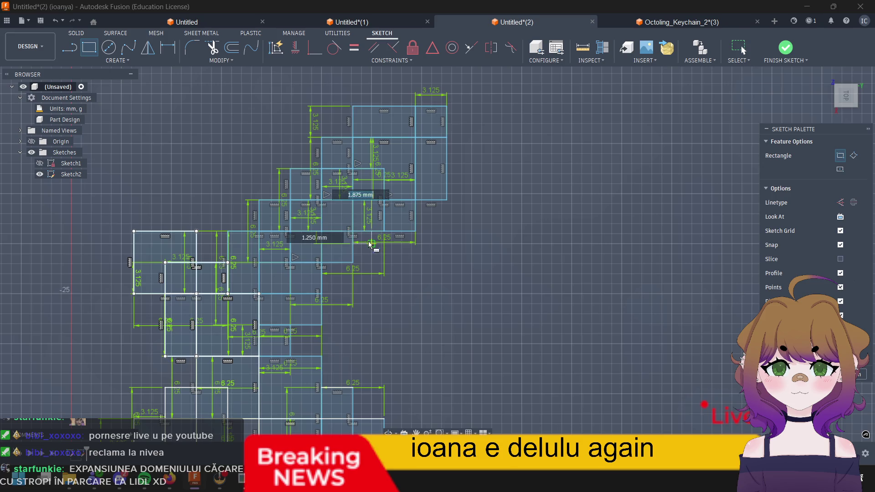
text(3.)
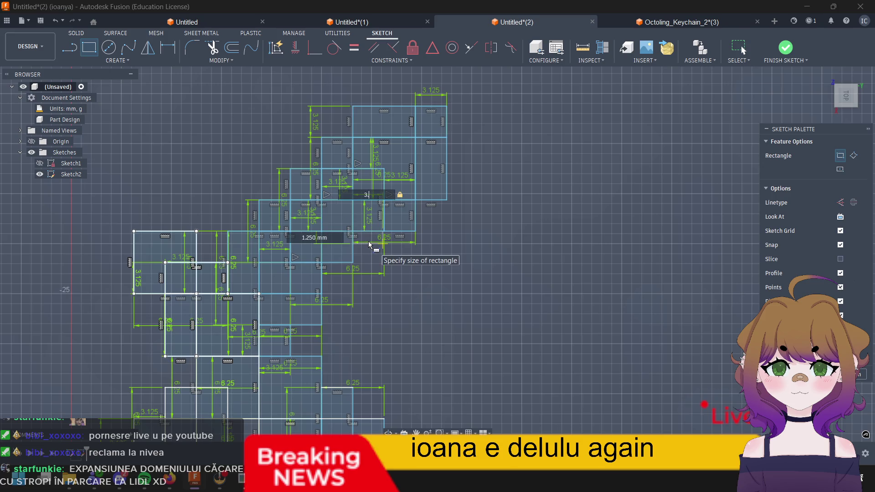
text(125)
key(Tab)
text(3.125)
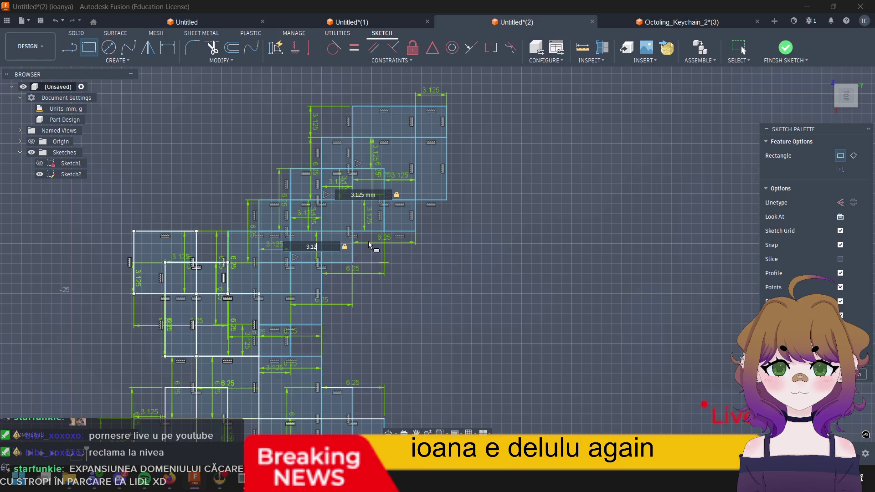
key(Tab)
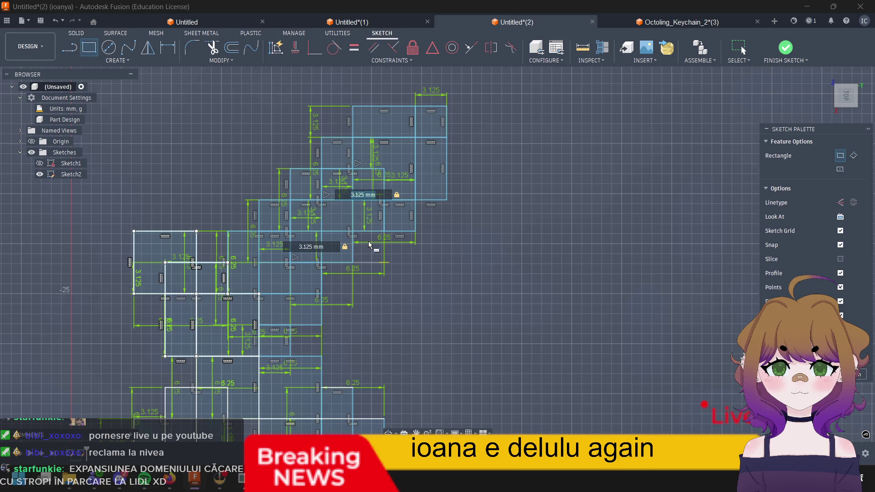
key(Return)
Step: Draw a second neighbouring 3.125 mm square to continue the staircase
key(r)
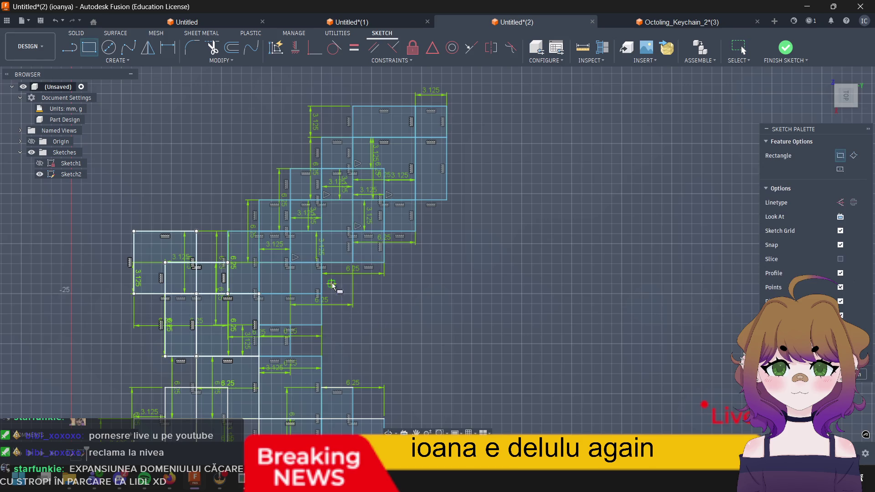
click(323, 285)
text(3.125)
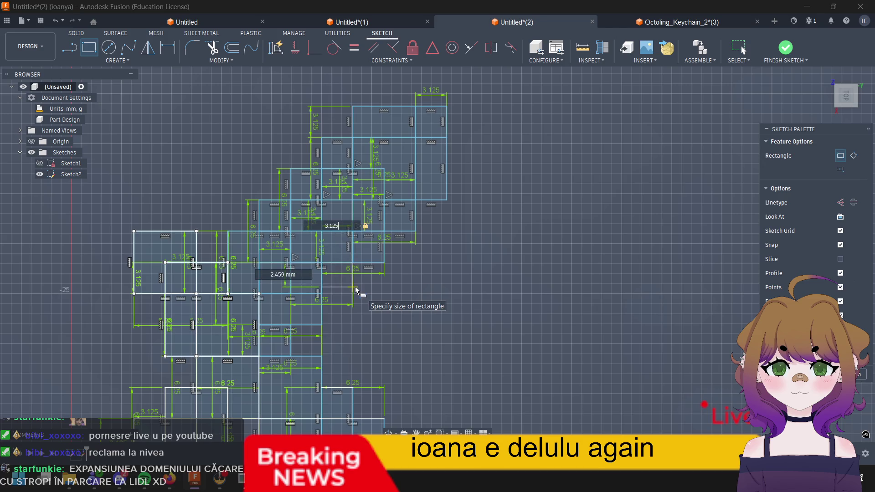
key(Tab)
text(3.125)
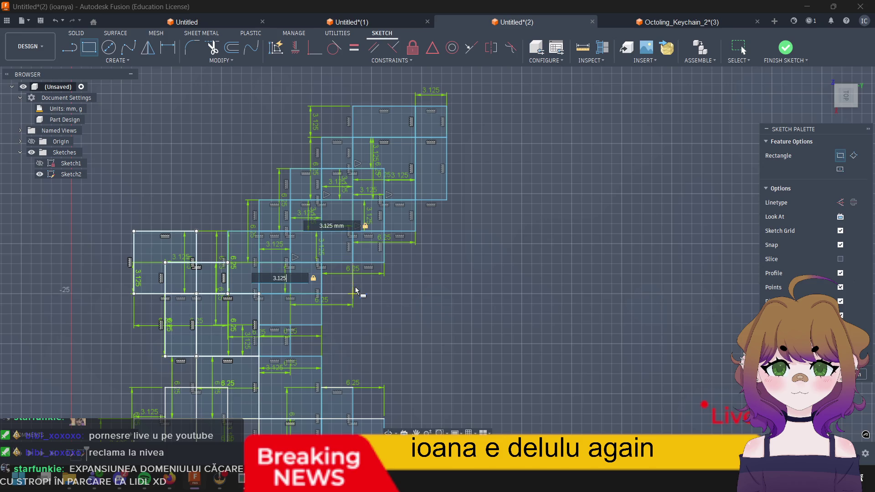
key(Return)
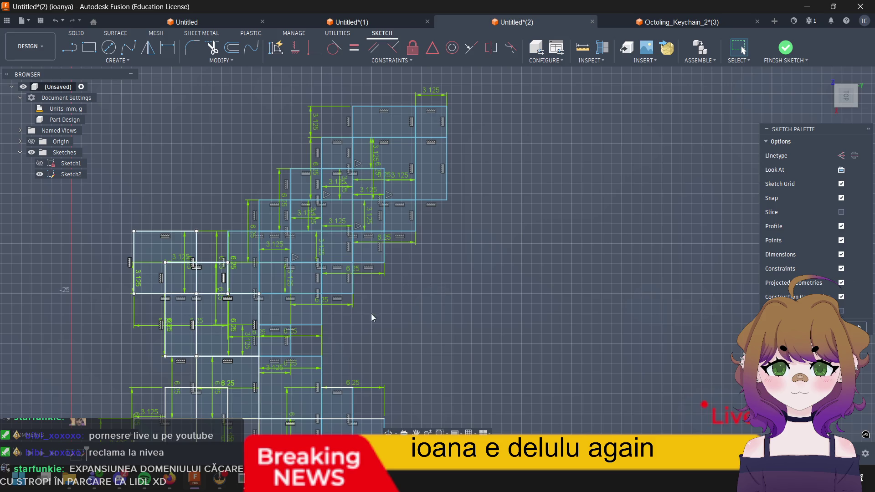
Step: Finish editing Sketch2 and view the whole diagonal sword shape
middle_drag(412, 326, 456, 283)
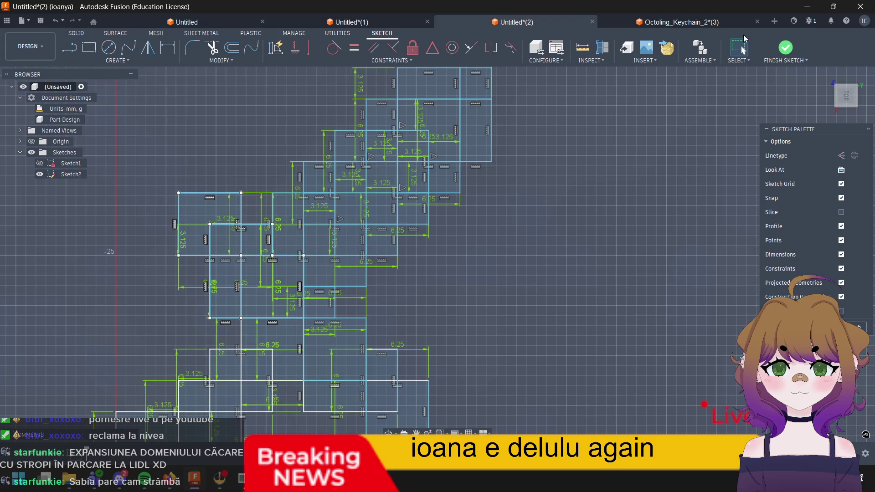
click(786, 49)
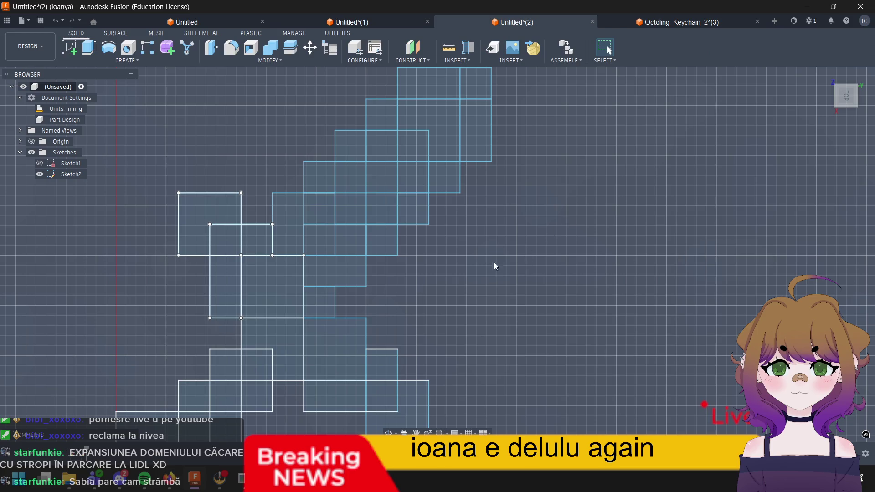
scroll(510, 265, up, 4)
scroll(356, 262, down, 6)
scroll(508, 276, up, 1)
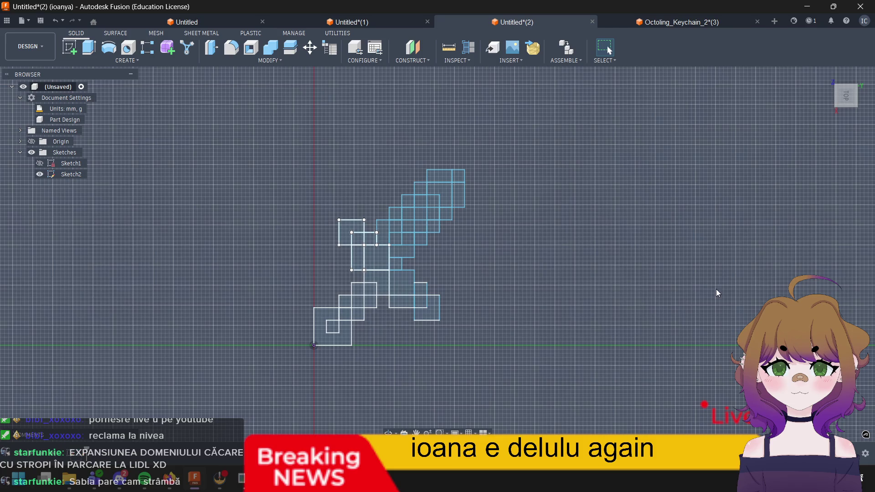
scroll(500, 271, up, 3)
scroll(413, 242, up, 3)
scroll(365, 248, up, 2)
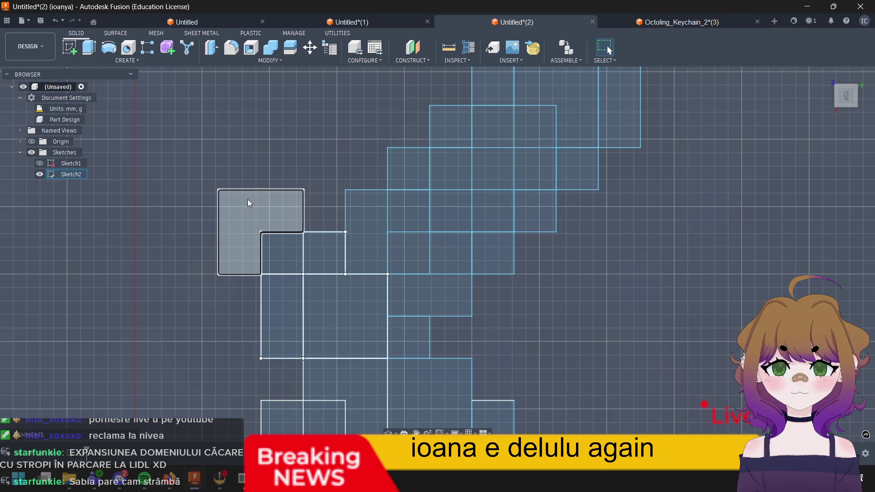
scroll(660, 281, down, 3)
scroll(656, 281, down, 3)
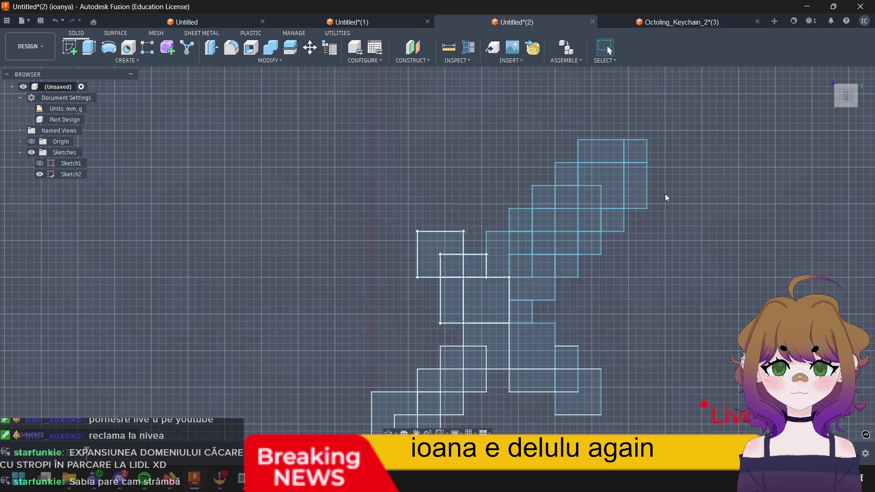
scroll(705, 275, down, 3)
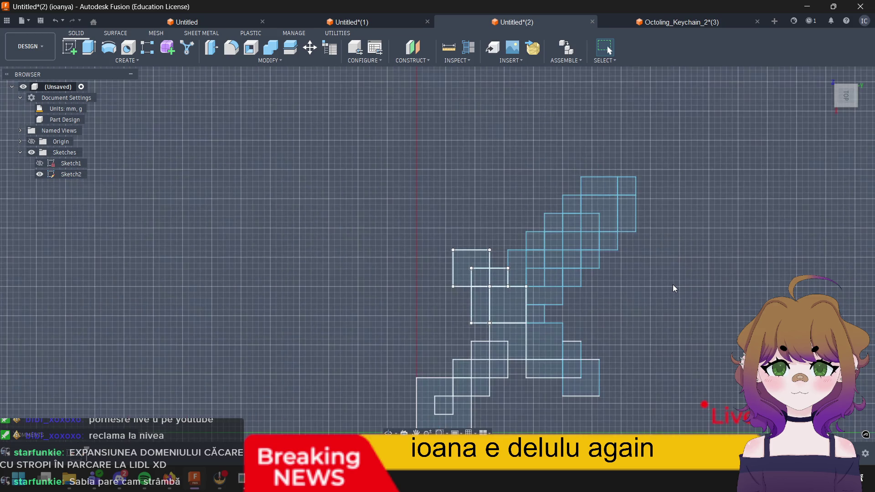
scroll(702, 295, up, 2)
scroll(702, 296, up, 2)
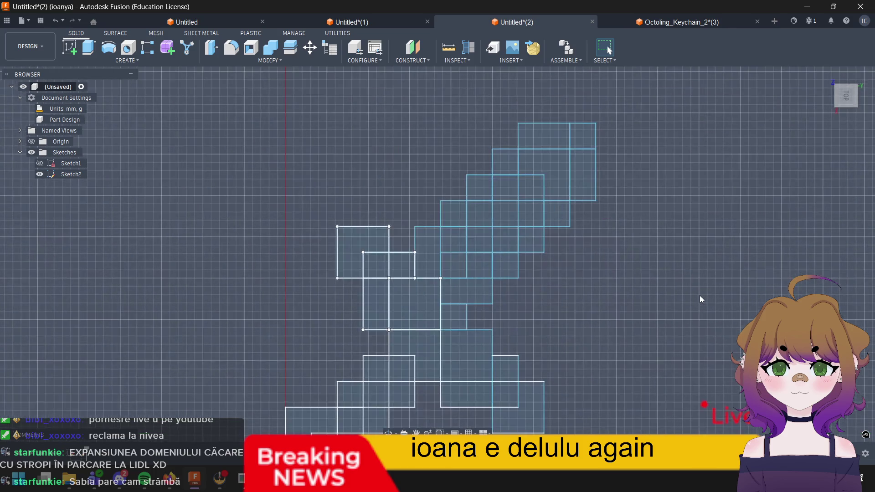
scroll(699, 295, up, 2)
scroll(538, 358, down, 1)
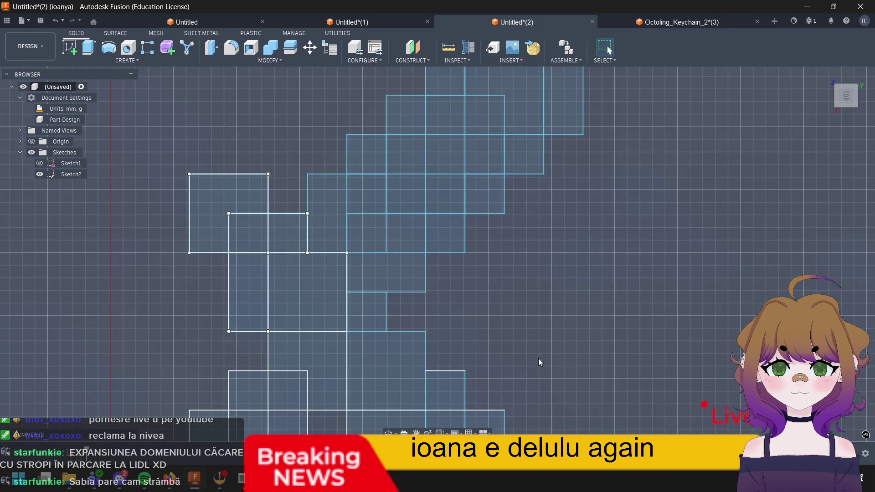
scroll(538, 359, up, 1)
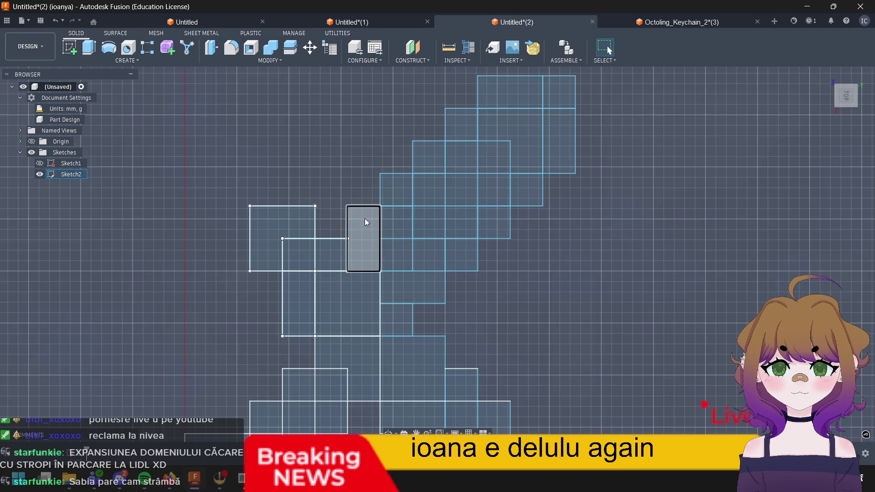
click(365, 218)
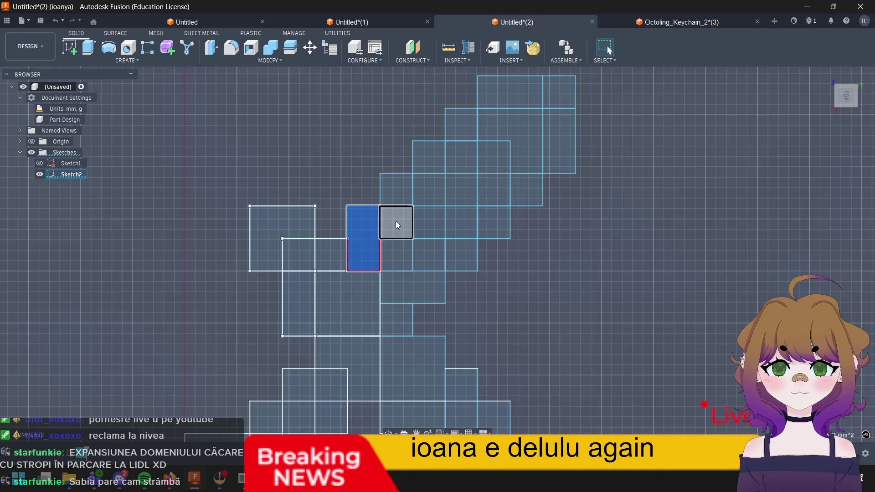
shift+click(396, 222)
shift+click(428, 260)
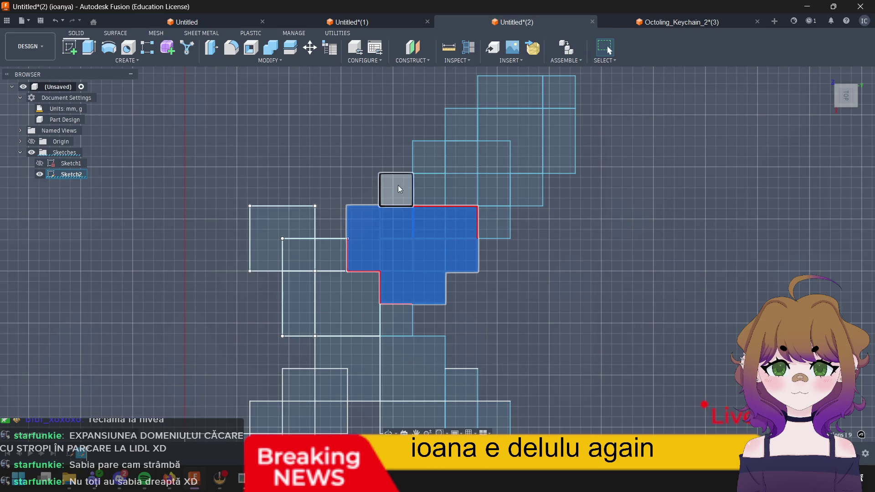
key(Escape)
click(403, 183)
shift+click(386, 231)
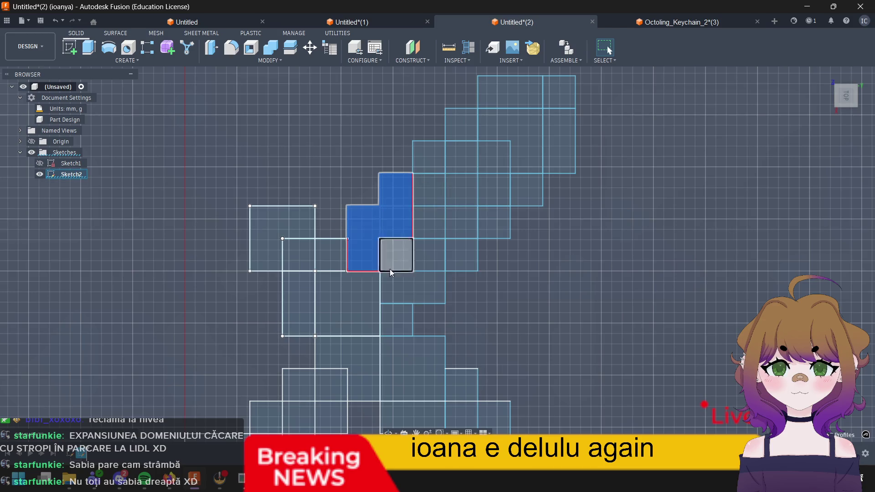
shift+click(396, 255)
shift+click(407, 289)
shift+click(429, 254)
shift+click(396, 189)
shift+click(364, 239)
shift+click(429, 222)
shift+click(462, 223)
shift+click(461, 255)
shift+click(495, 205)
shift+click(461, 190)
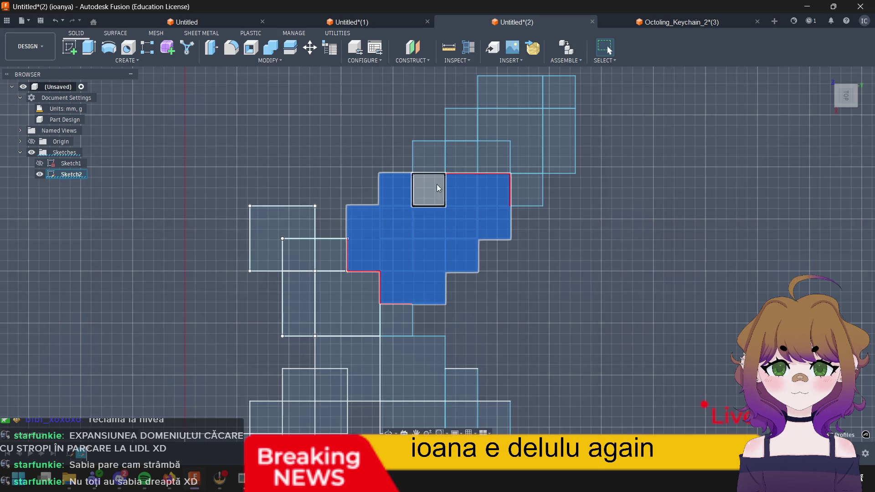
shift+click(459, 156)
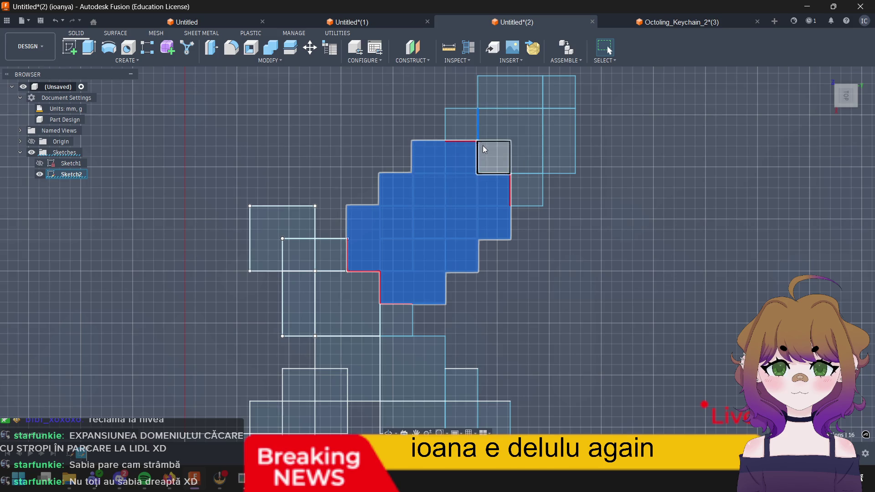
shift+click(483, 148)
shift+click(462, 124)
click(505, 125)
shift+click(557, 147)
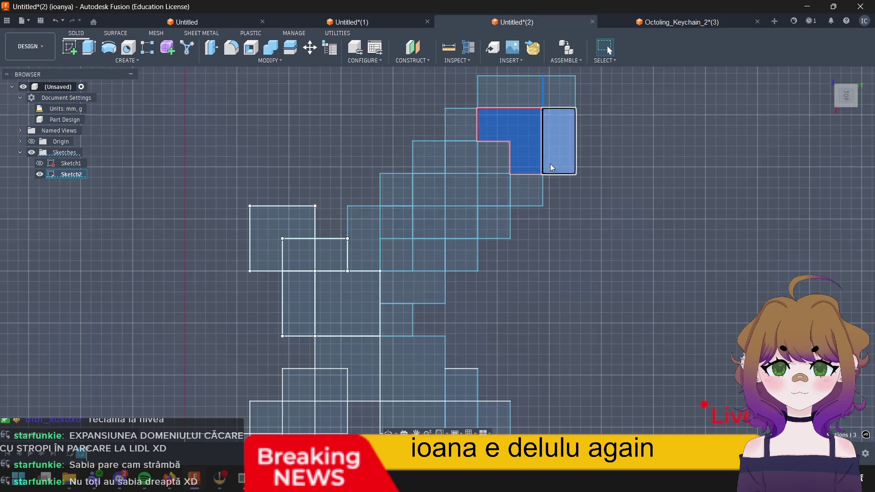
key(Escape)
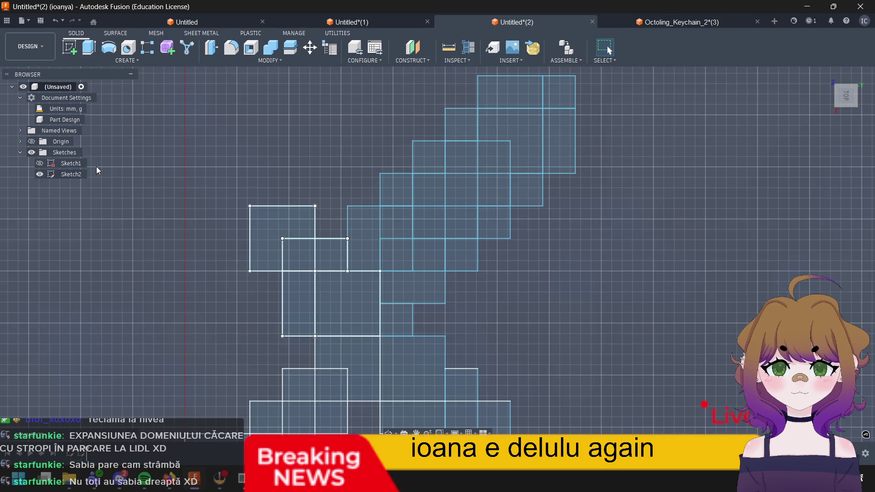
Step: Reopen Sketch2 for editing and window-select all the blade squares in one box
double_click(71, 173)
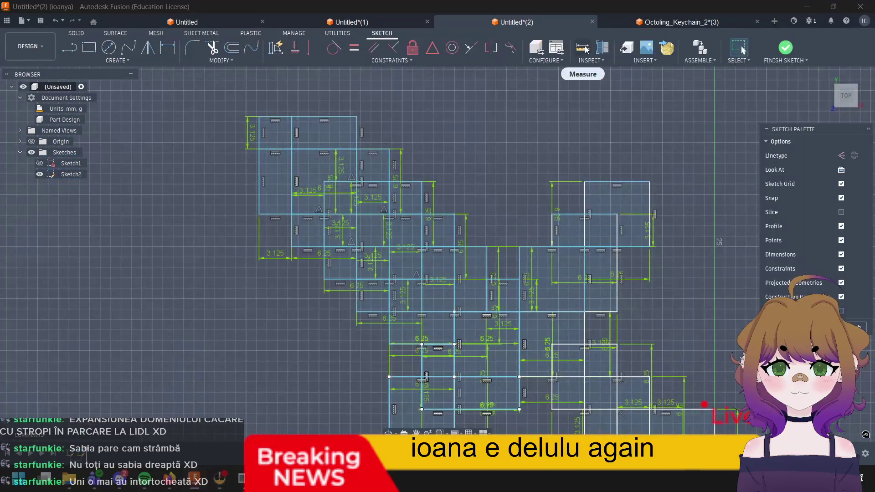
click(744, 60)
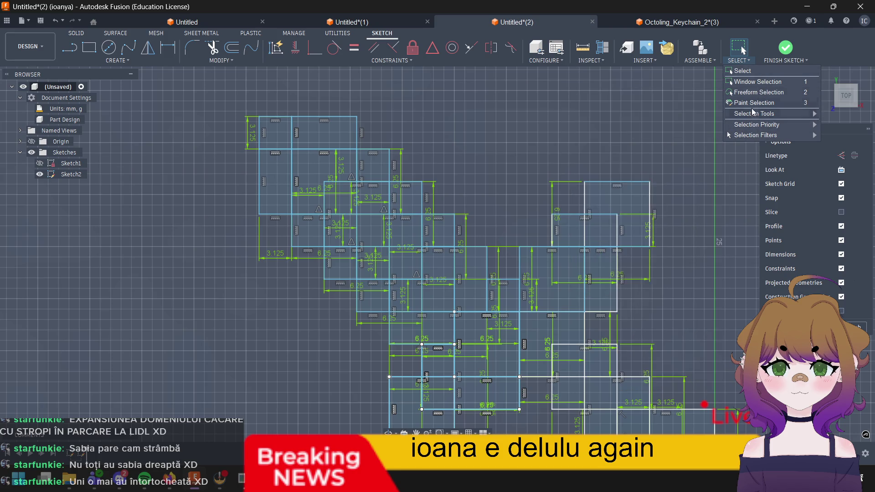
click(314, 162)
drag(214, 97, 488, 346)
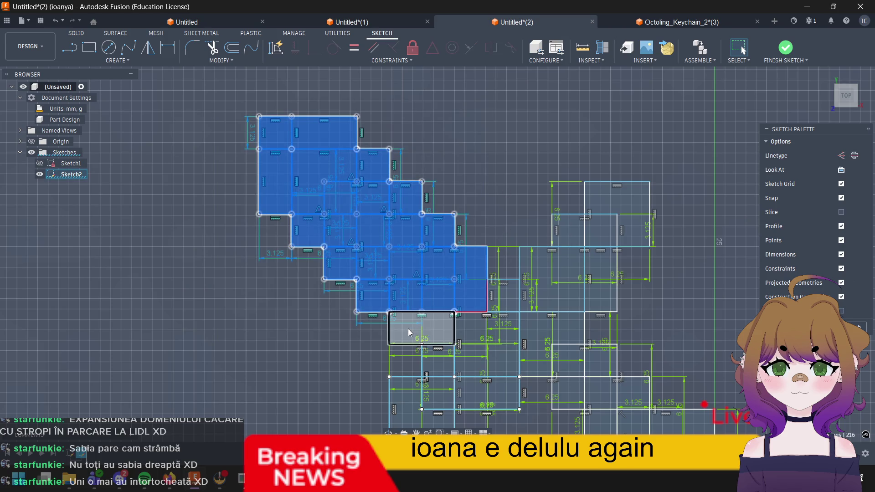
Step: Clear the selection, then pick the wide profile, the blade-tip square and the squares above it
click(408, 328)
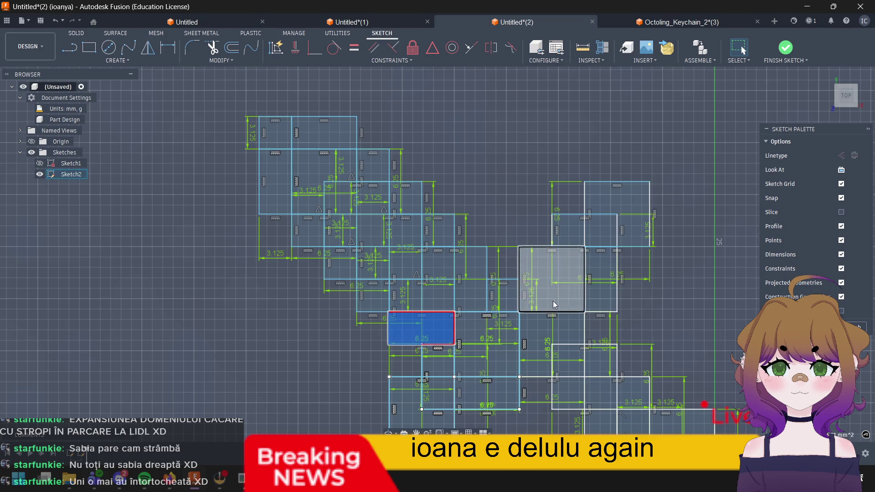
mouse_move(558, 138)
middle_down()
mouse_move(433, 107)
mouse_move(342, 205)
middle_up()
click(848, 96)
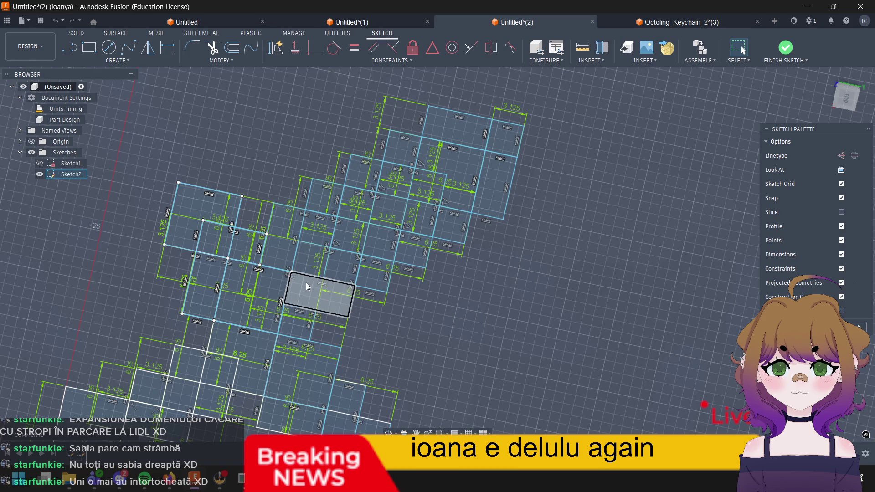
click(306, 282)
click(340, 271)
click(311, 288)
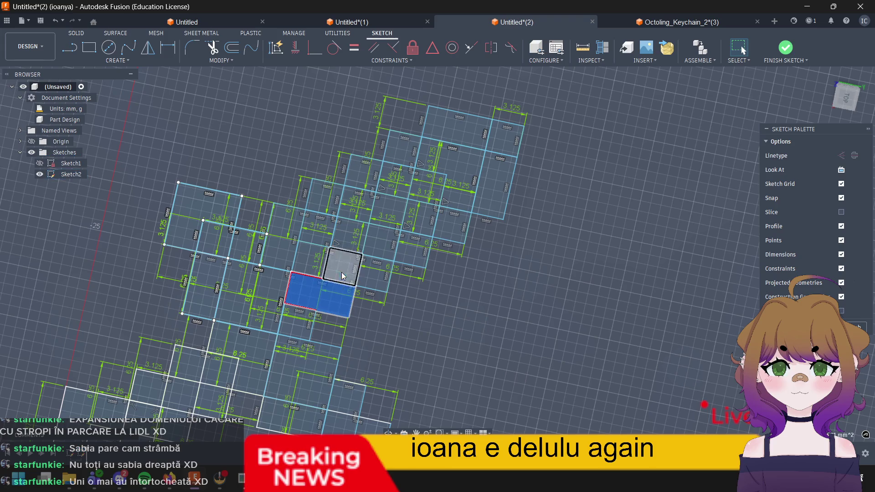
click(504, 141)
shift+click(305, 291)
shift+click(321, 263)
shift+click(297, 254)
shift+click(281, 233)
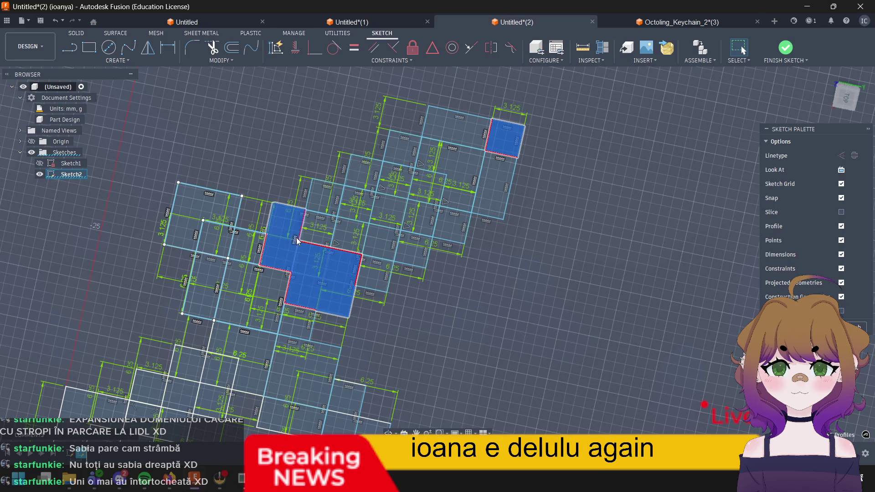
Step: Extend the selection upward through the surrounding blade squares along the diagonal
shift+click(325, 202)
shift+click(318, 223)
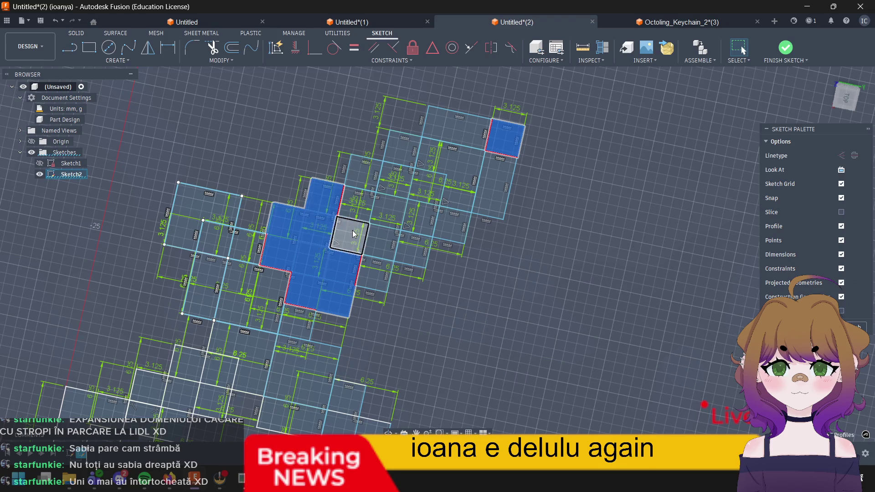
shift+click(381, 245)
shift+click(383, 274)
shift+click(414, 260)
shift+click(390, 208)
shift+click(365, 175)
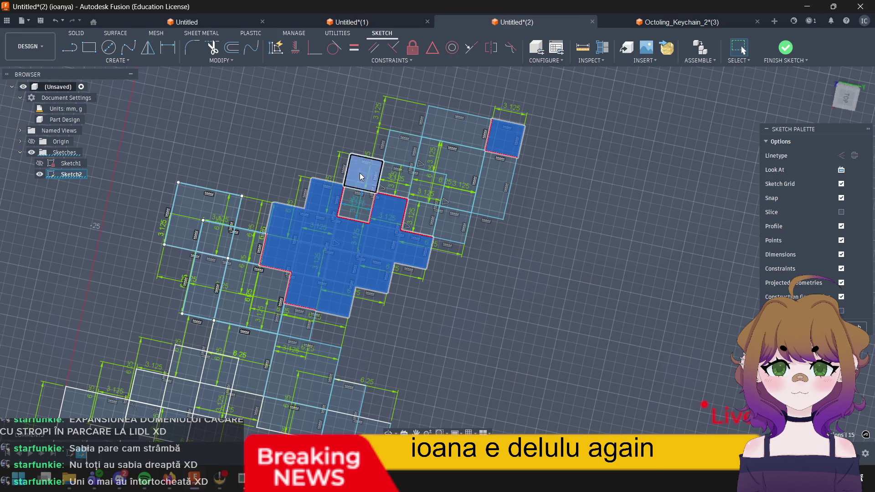
shift+click(355, 206)
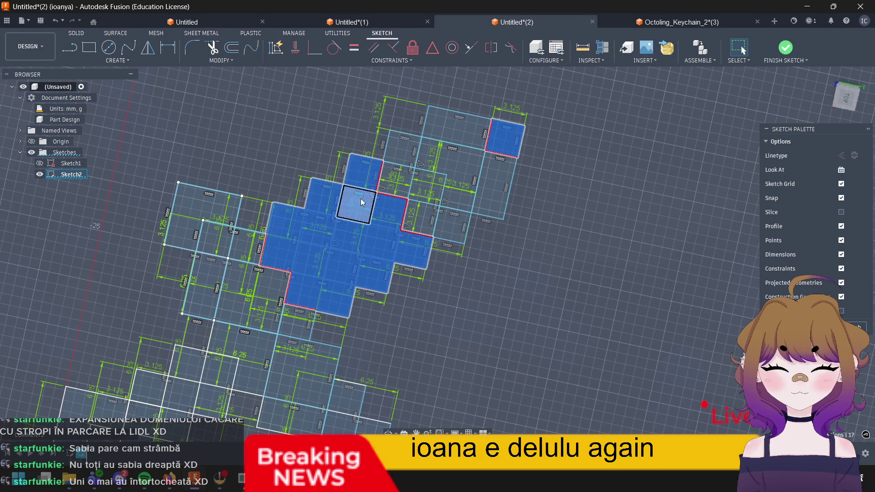
shift+click(400, 180)
shift+click(408, 154)
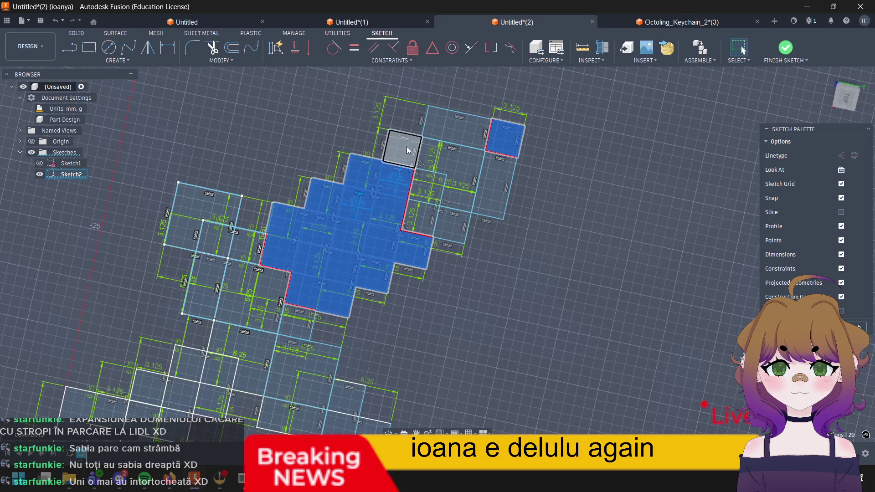
Step: Add the top rectangle, the right and left strips and two edge segments to the selection
shift+click(431, 120)
shift+click(460, 157)
shift+click(432, 193)
shift+click(430, 192)
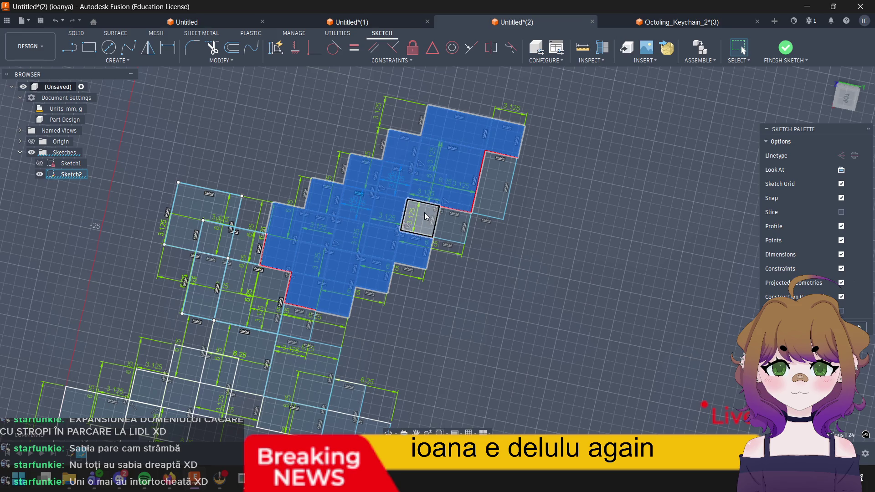
shift+click(449, 217)
shift+click(496, 182)
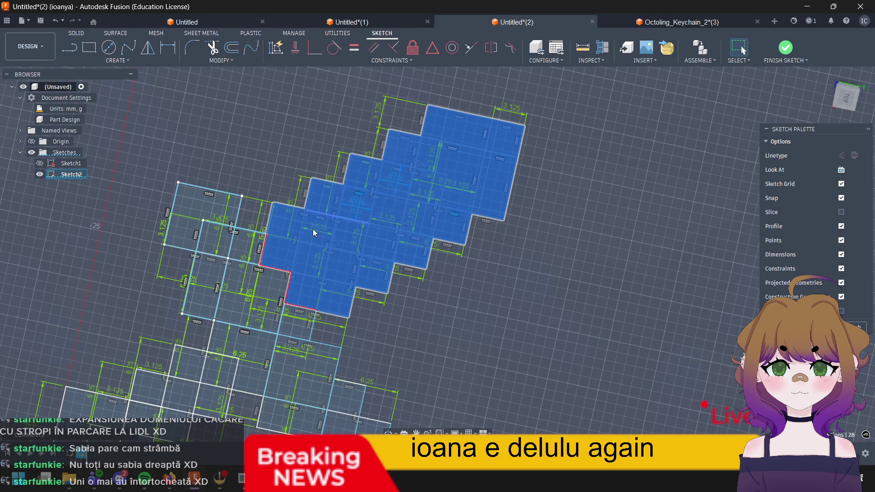
shift+click(271, 227)
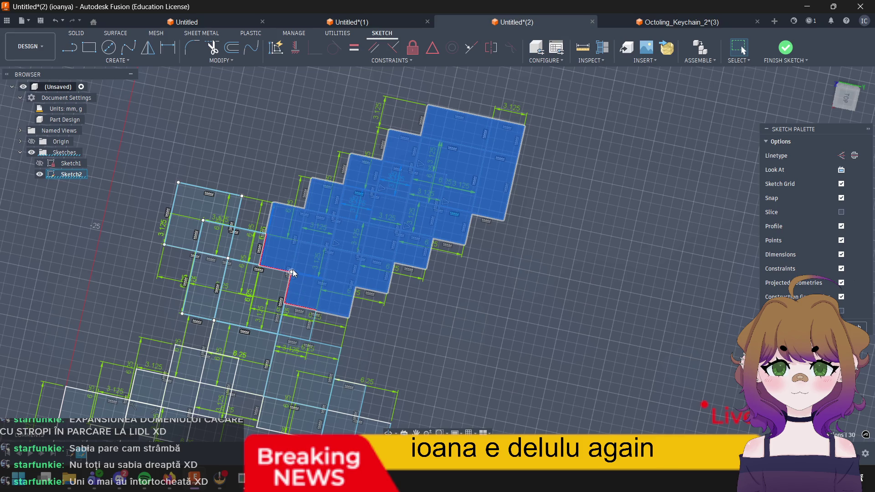
click(300, 309)
shift+click(286, 292)
Step: Select all upper blade squares, the left-side squares, the top rectangle and the top-right square
drag(411, 182, 488, 284)
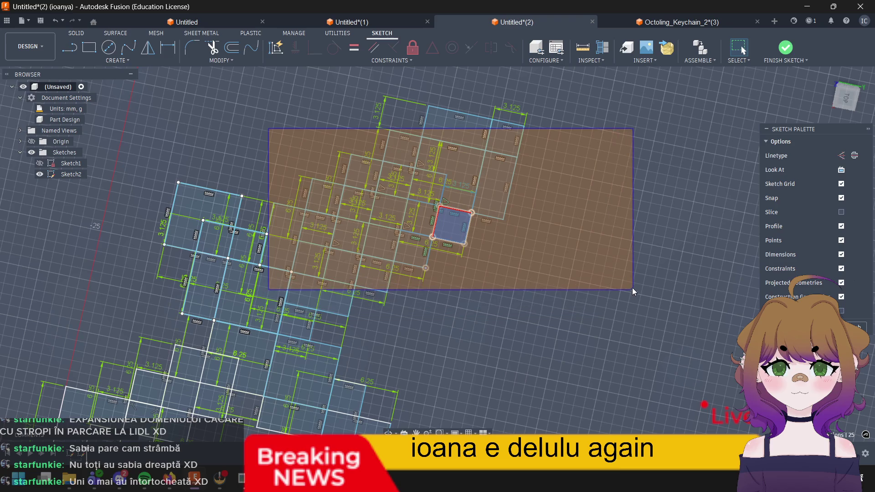
drag(601, 311, 620, 254)
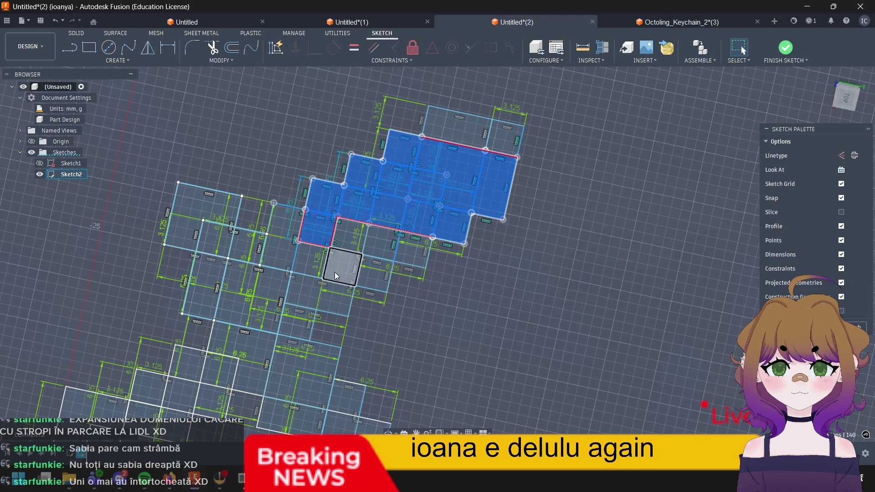
mouse_move(466, 324)
mouse_down()
mouse_move(320, 204)
mouse_move(335, 207)
mouse_up()
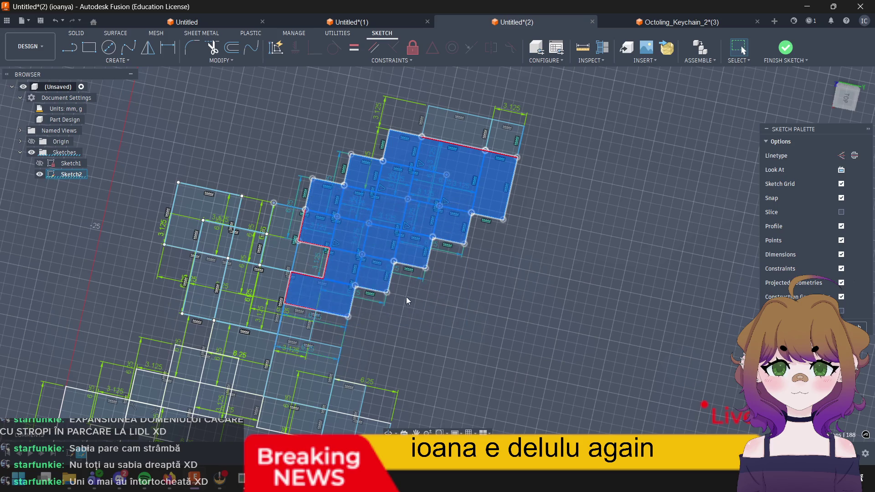
shift+click(315, 294)
drag(279, 182, 331, 268)
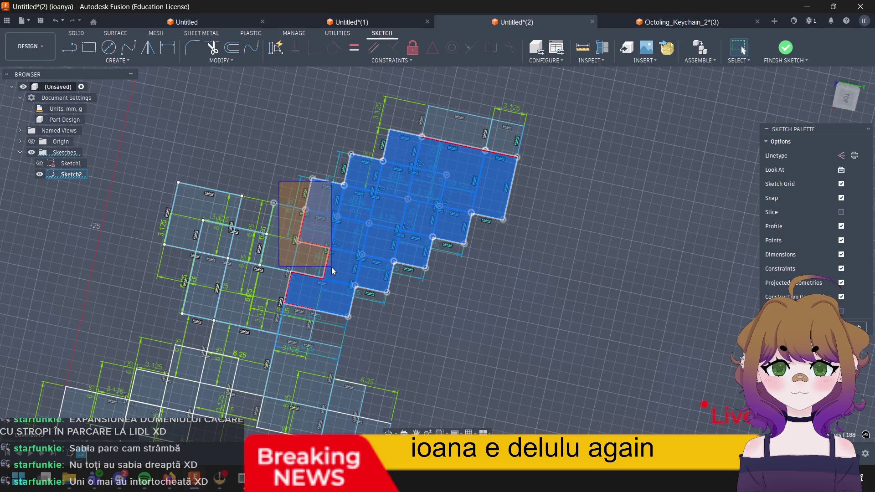
shift+drag(293, 205, 304, 269)
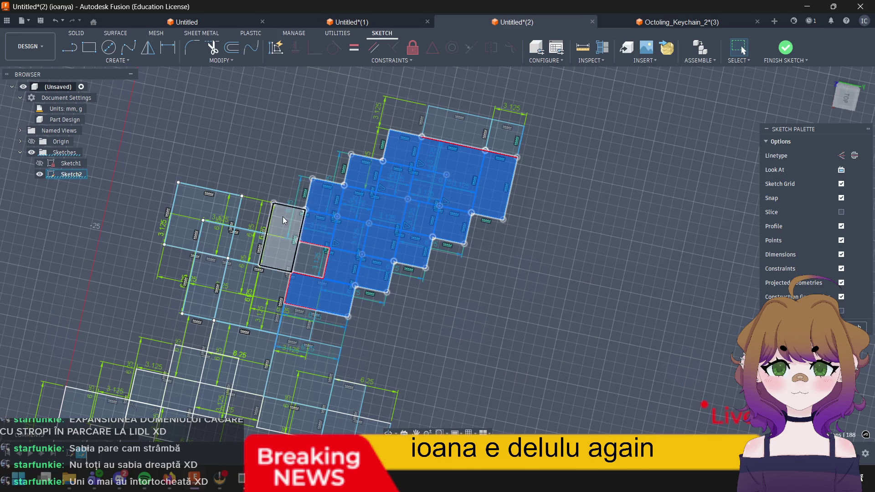
shift+click(304, 268)
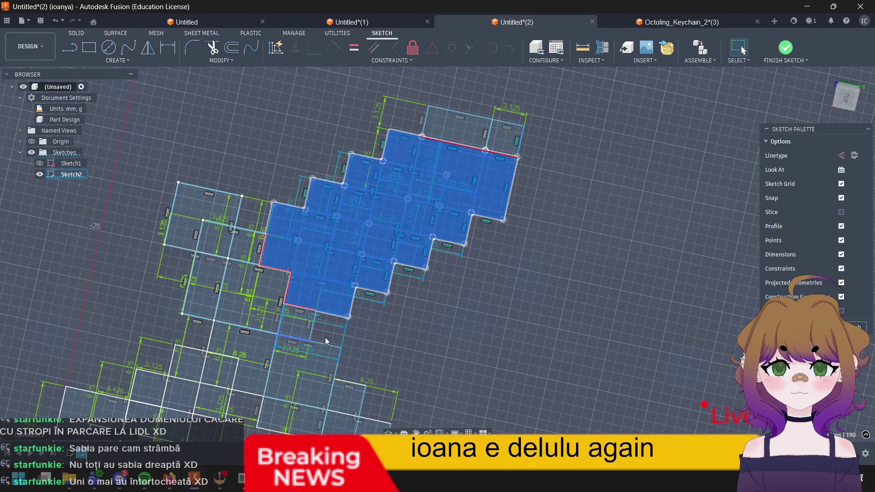
shift+click(445, 124)
shift+click(506, 127)
shift+click(383, 205)
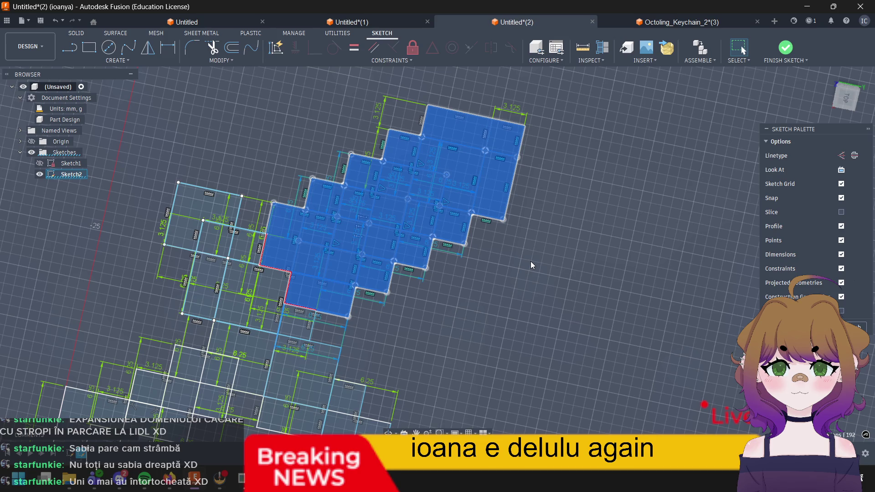
Step: Delete the selected upper blade geometry and the leftover small pieces at the top
key(Delete)
drag(575, 181, 339, 69)
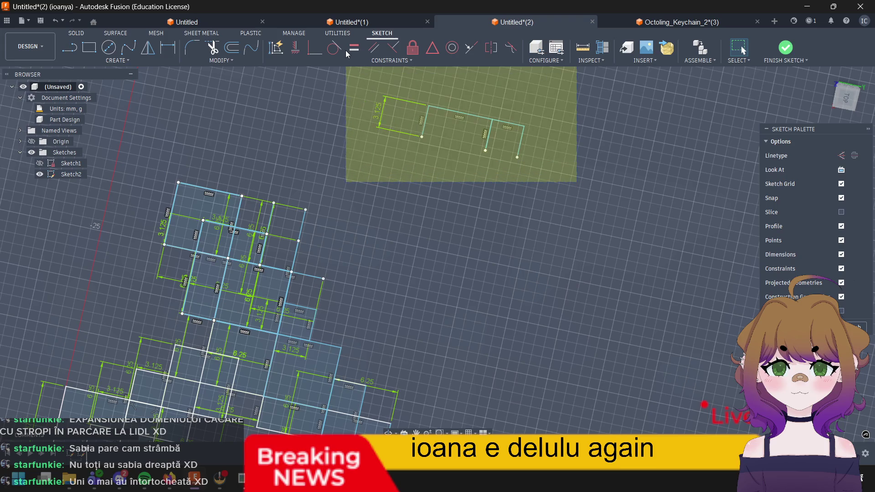
key(Delete)
Step: Delete the stray right vertical line and the short leftover horizontal segment, then clear selection
drag(292, 187, 337, 263)
key(Delete)
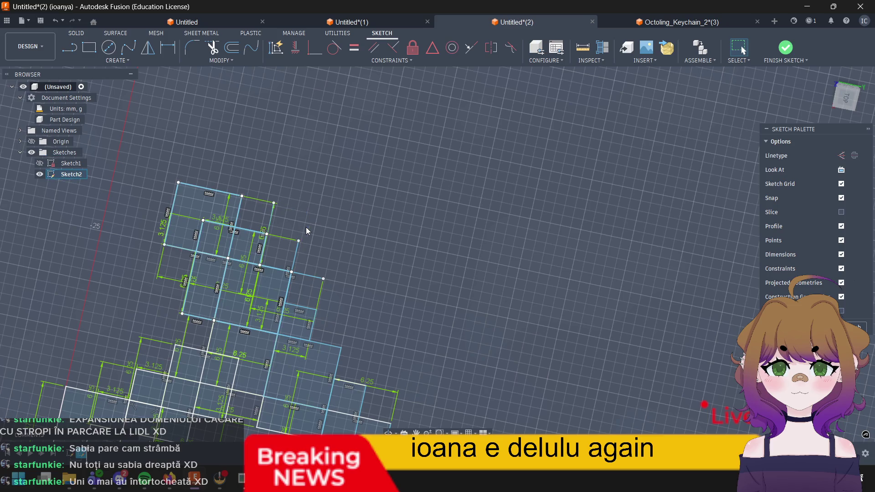
click(310, 277)
key(Delete)
click(271, 211)
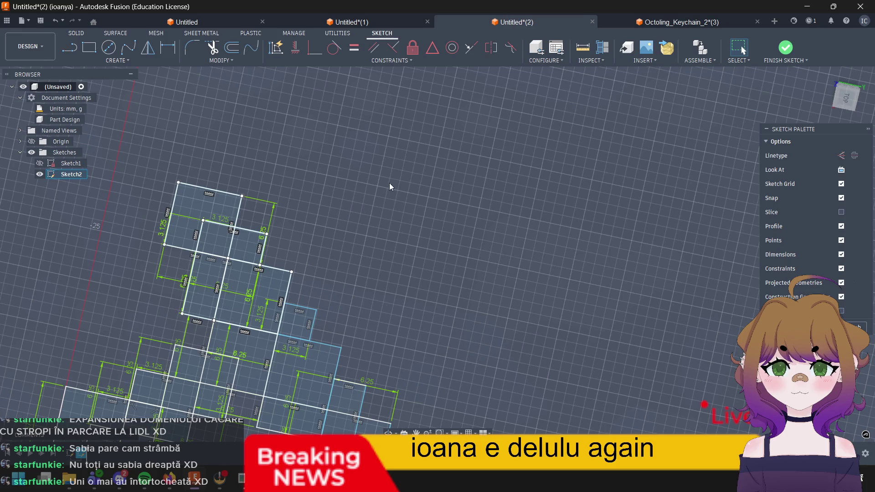
Step: Draw a 6.25 × 6.25 mm square at the corner of the remaining lower squares
click(89, 47)
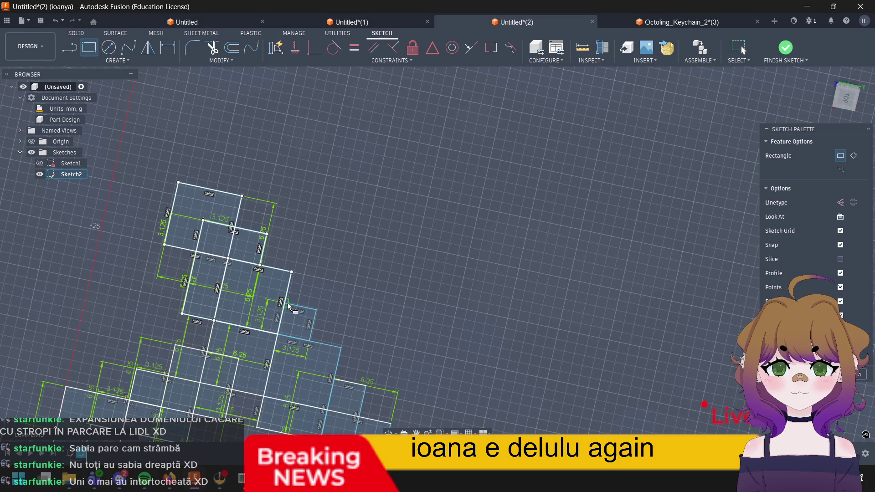
click(289, 306)
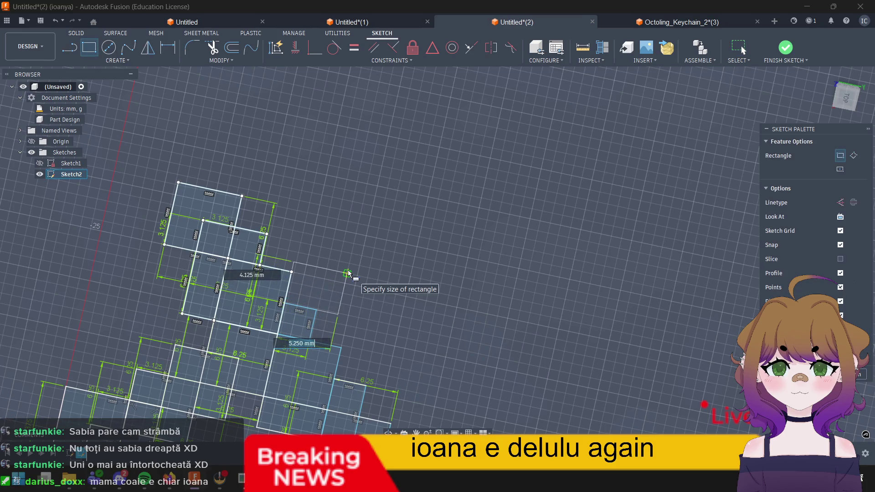
text(6)
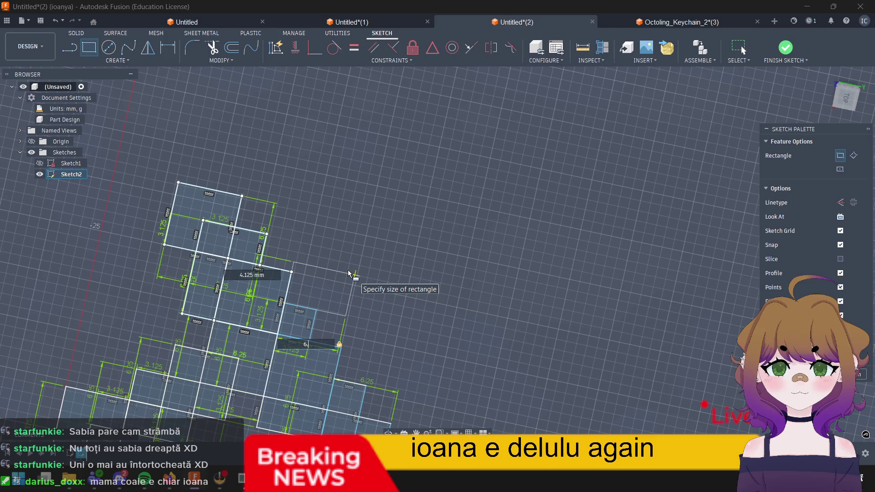
text(.25)
key(Tab)
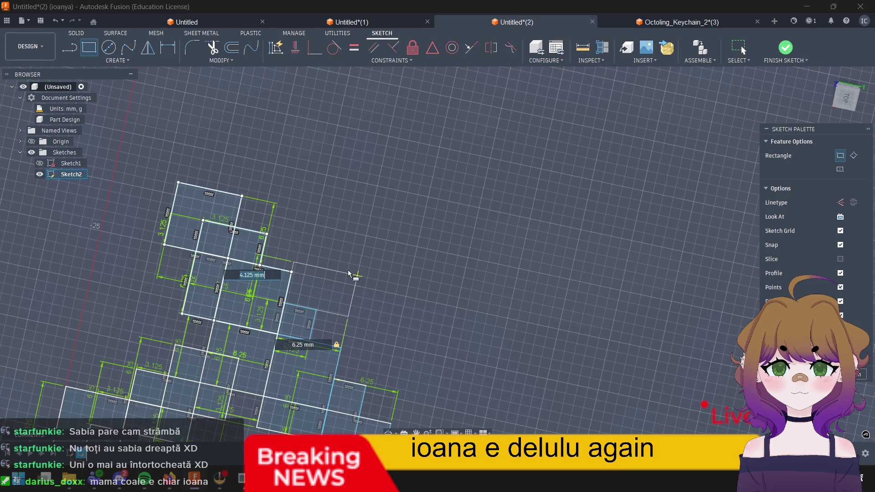
text(6.)
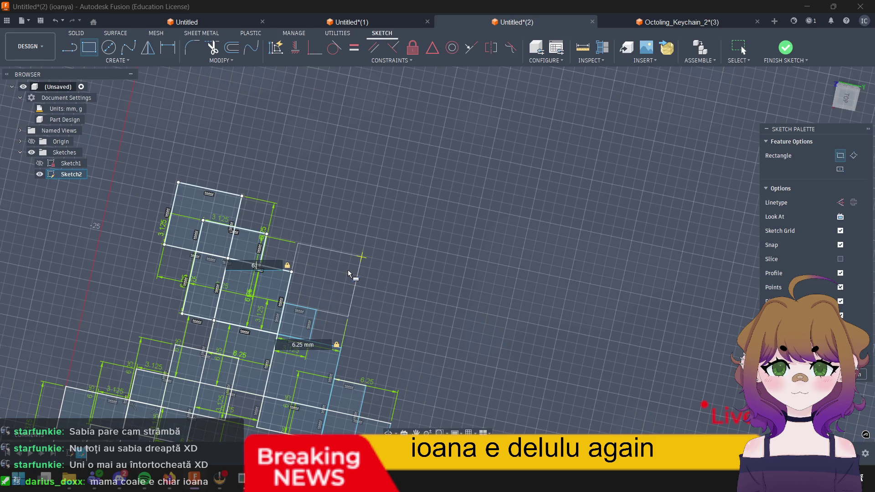
text(2525)
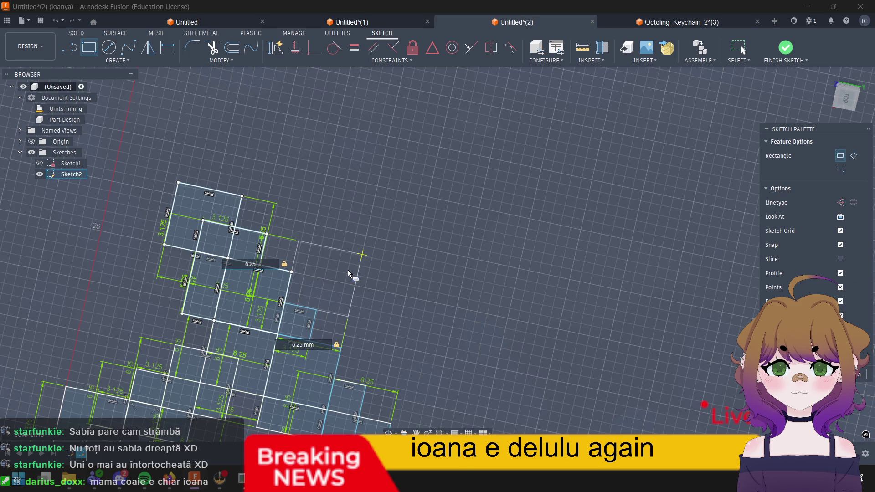
key(Return)
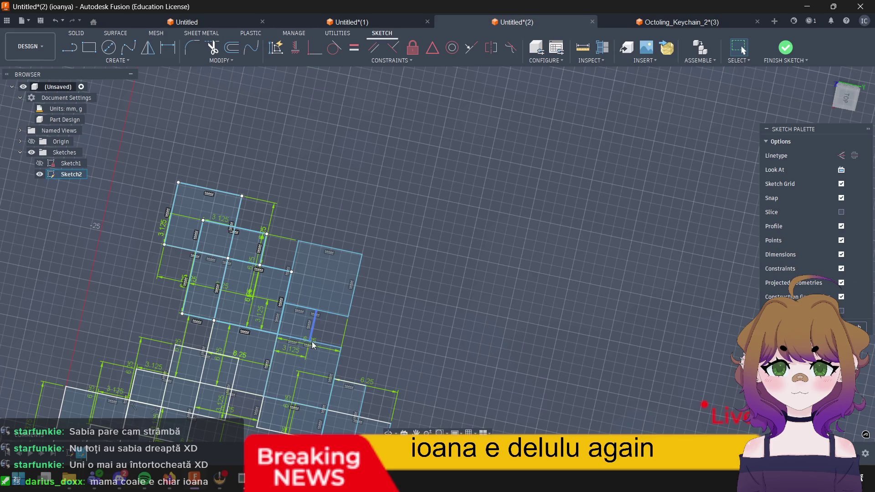
Step: Draw a second 6.25 mm square stepping up-right and anchor the next square's corner
key(r)
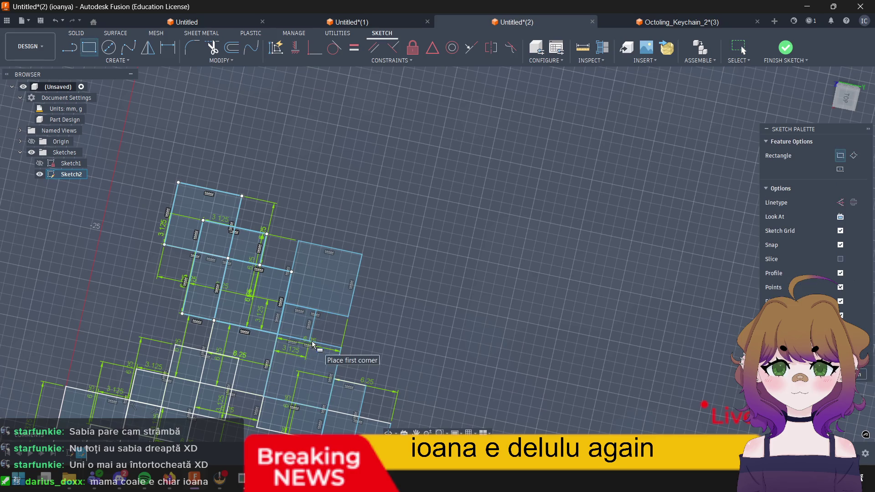
click(313, 344)
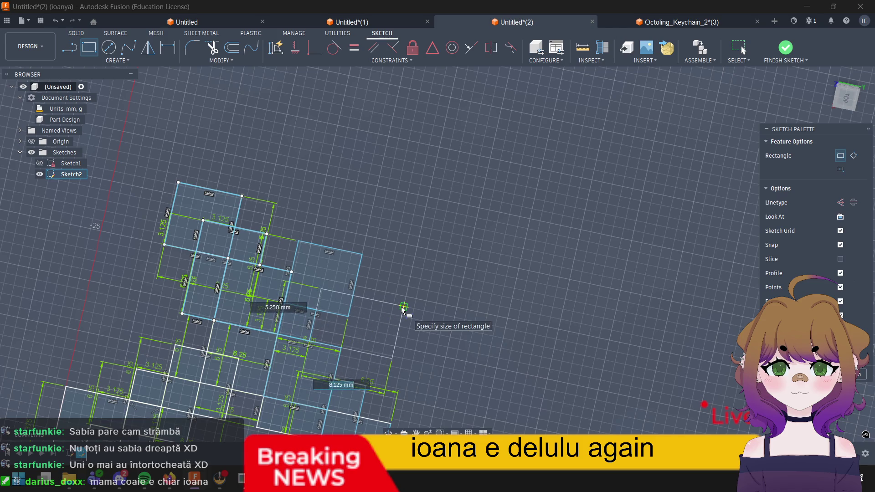
text(6.6)
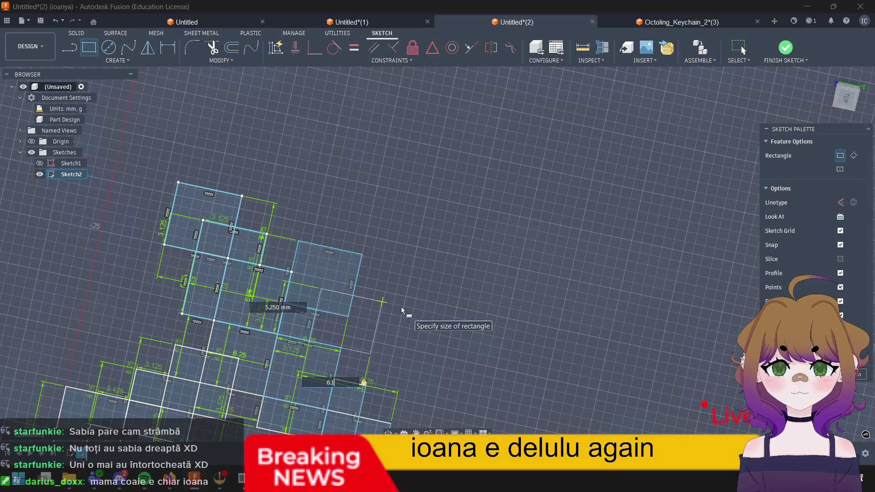
text(.25)
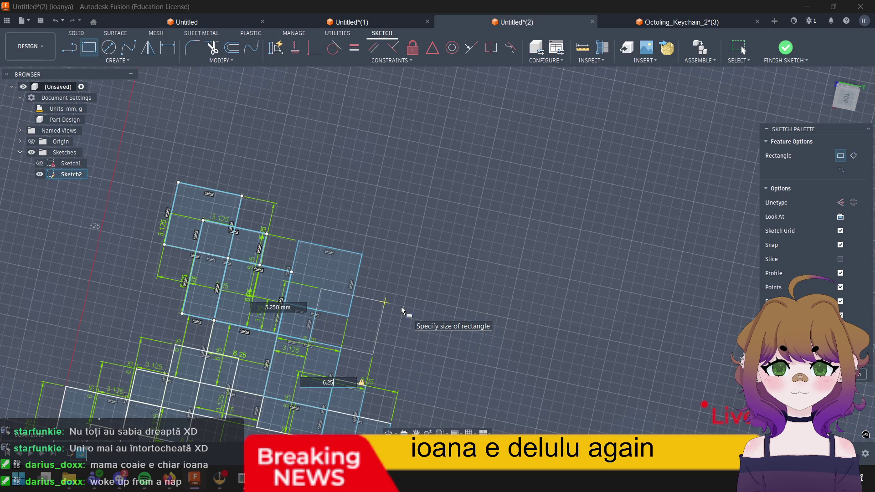
key(Tab)
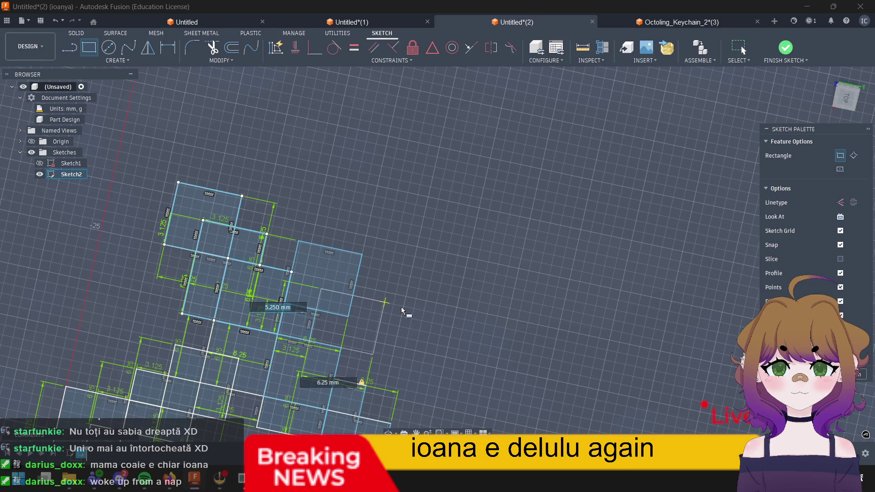
text(6)
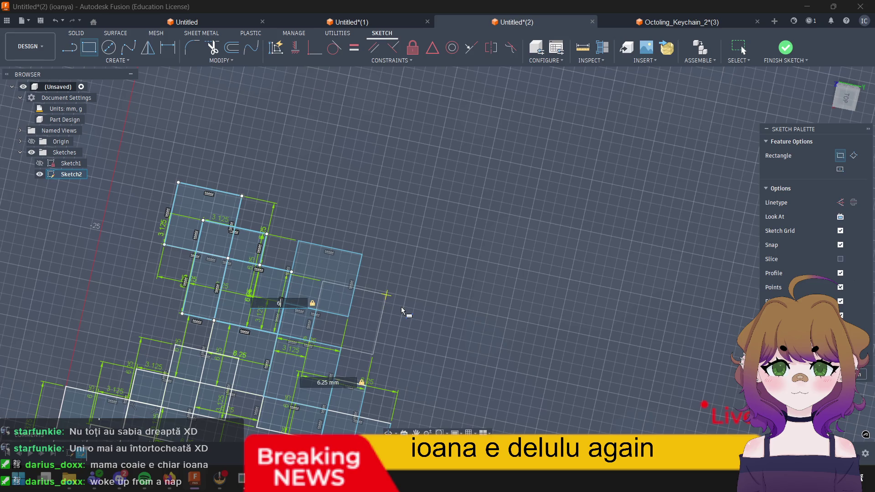
text(.25)
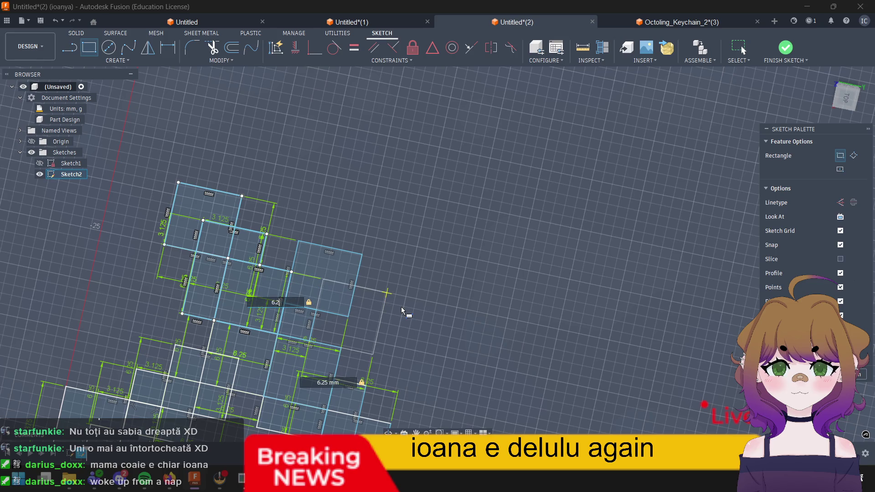
key(Return)
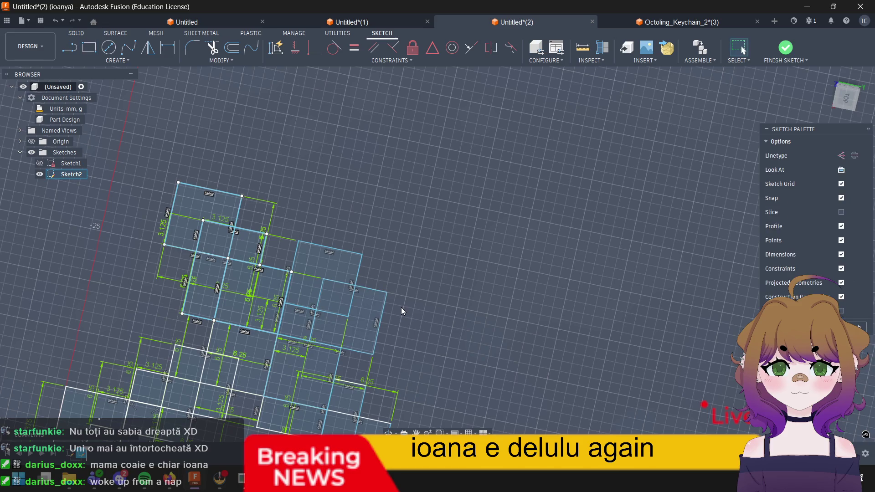
key(r)
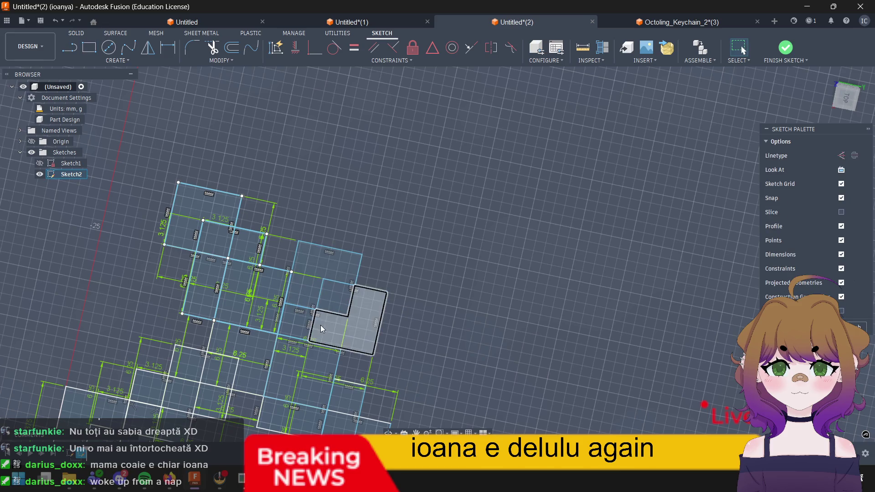
click(322, 313)
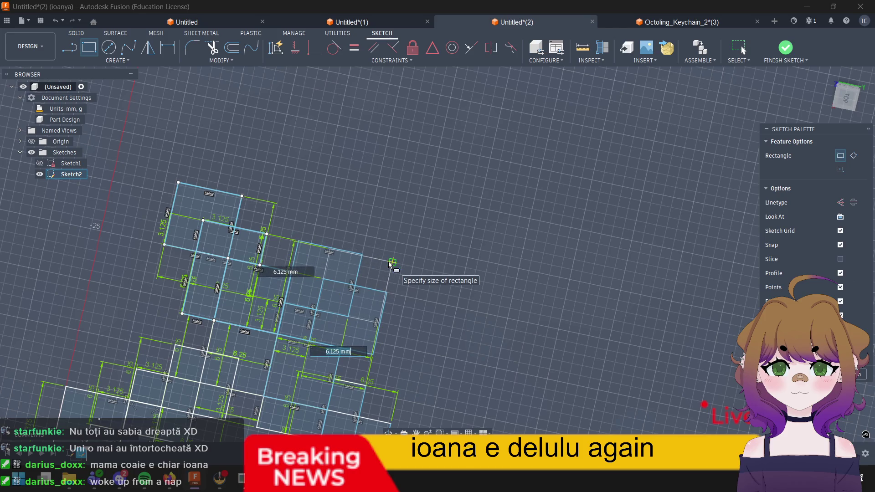
text(6.25)
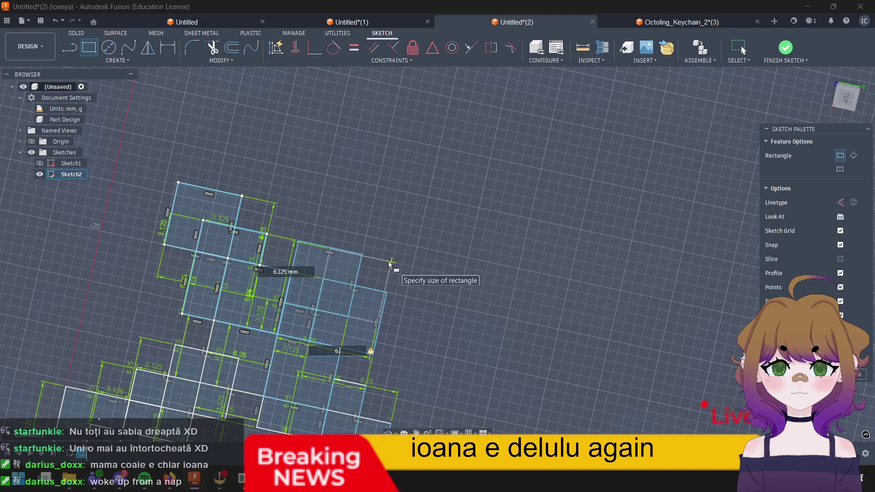
Step: Complete the anchored square at 6.25 × 6.25 mm, correcting a mistyped side length
key(Tab)
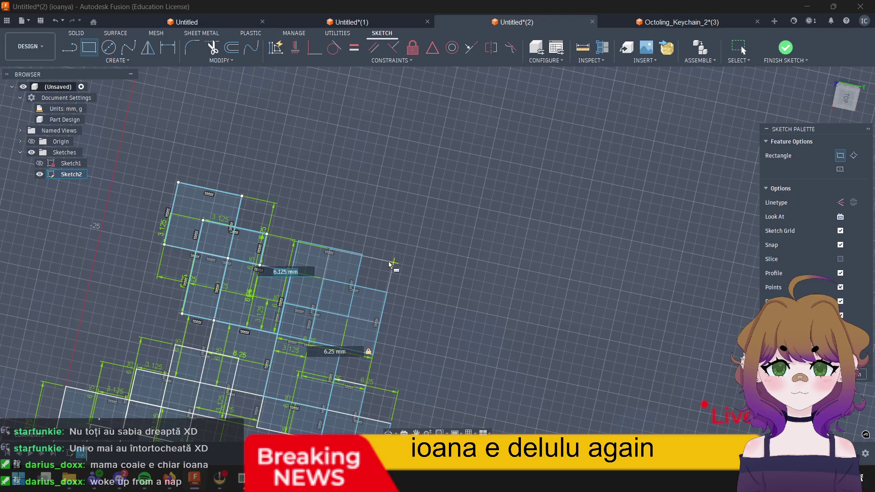
text(6.26)
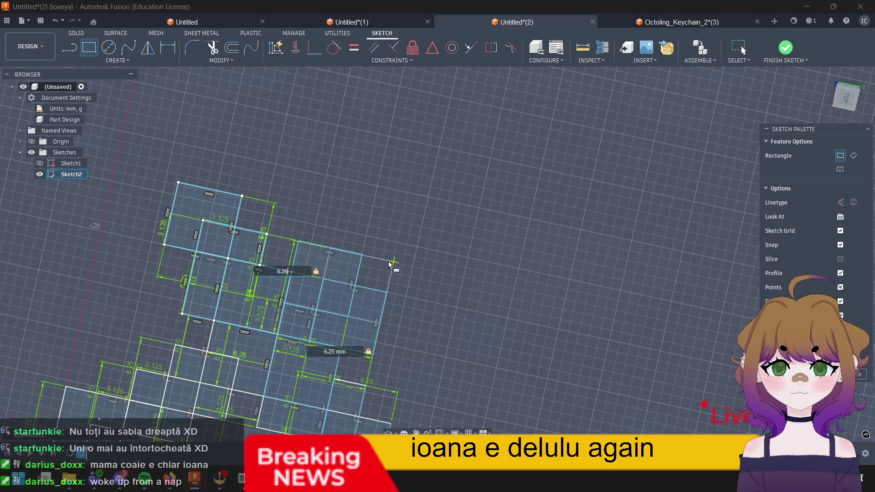
key(BackSpace)
text(5)
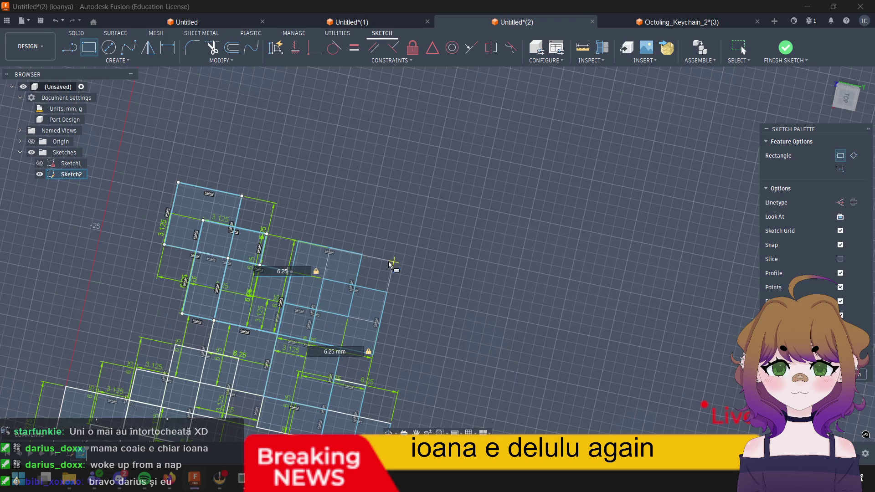
key(Return)
drag(382, 279, 357, 286)
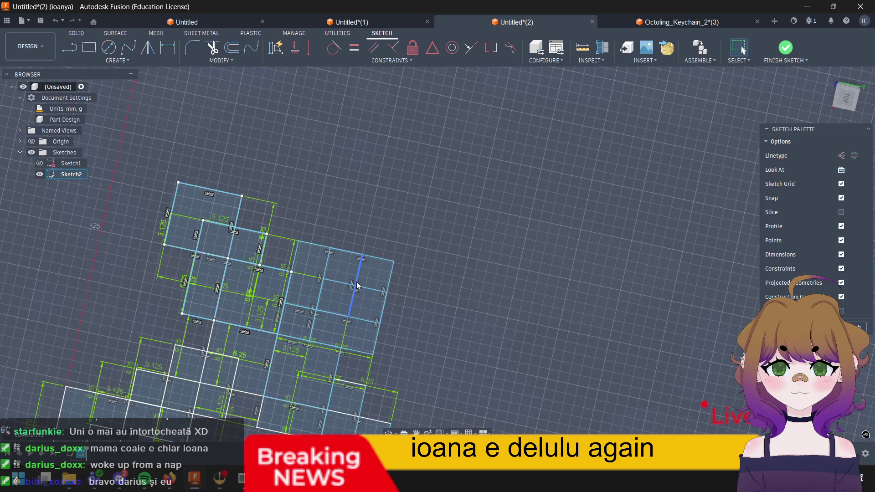
middle_drag(358, 286, 479, 256)
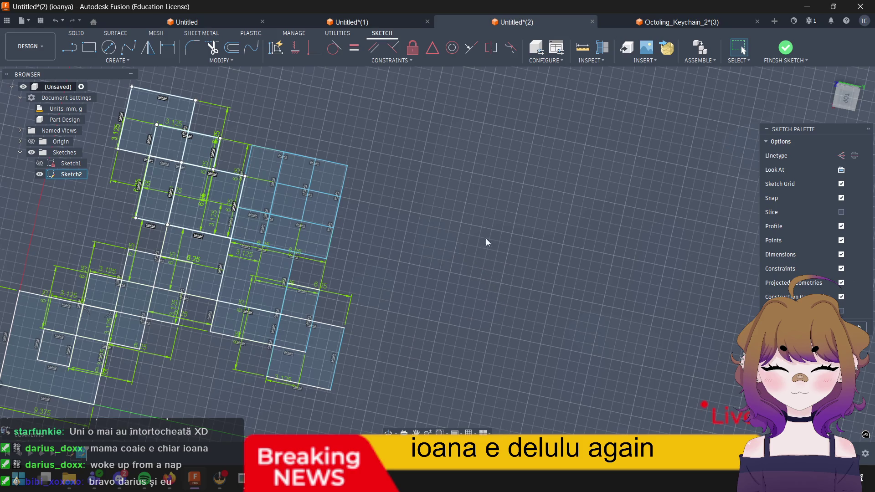
middle_drag(486, 239, 537, 353)
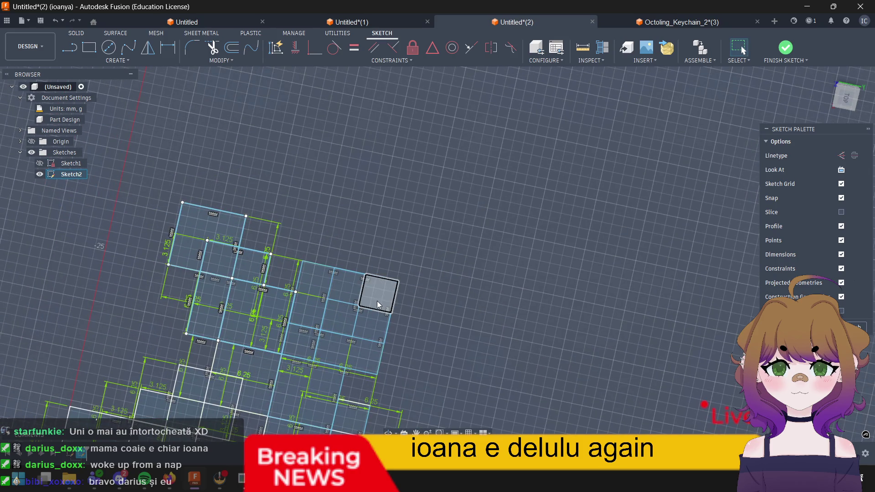
Step: Add two 6.25 mm squares stepping diagonally up-right from the blade's top corner
click(358, 305)
key(r)
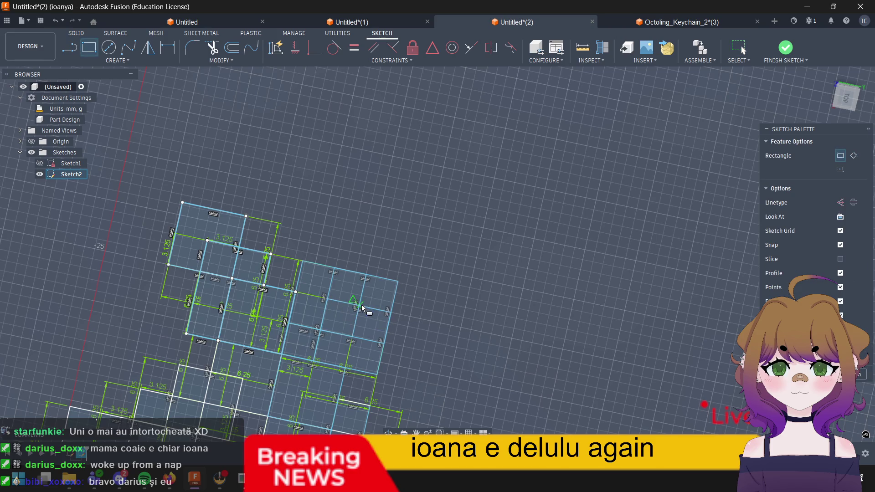
click(364, 305)
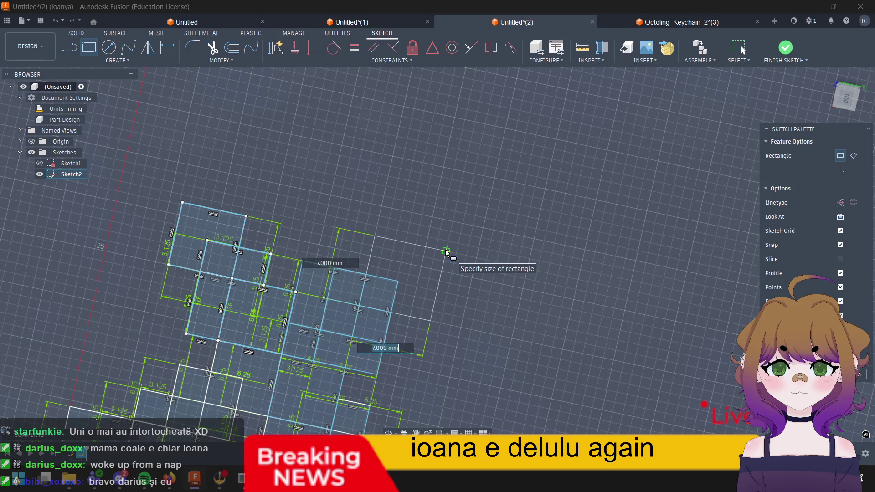
text(6.25)
key(Tab)
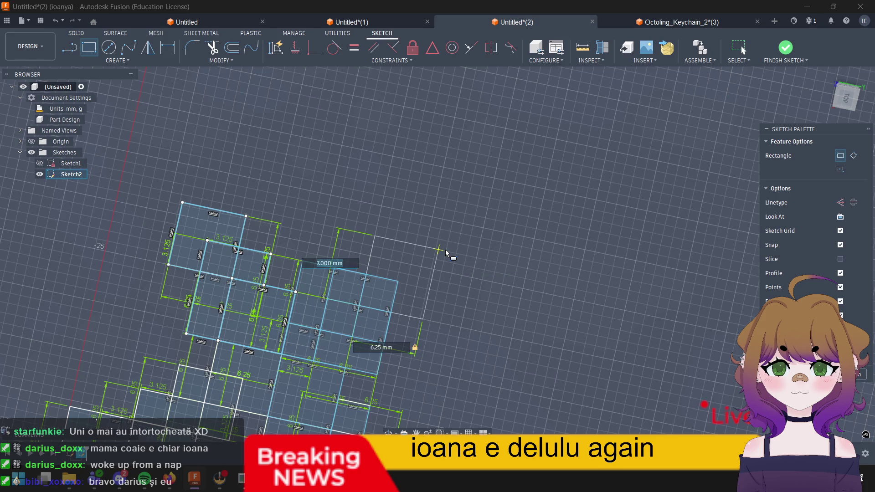
text(6.25)
key(Return)
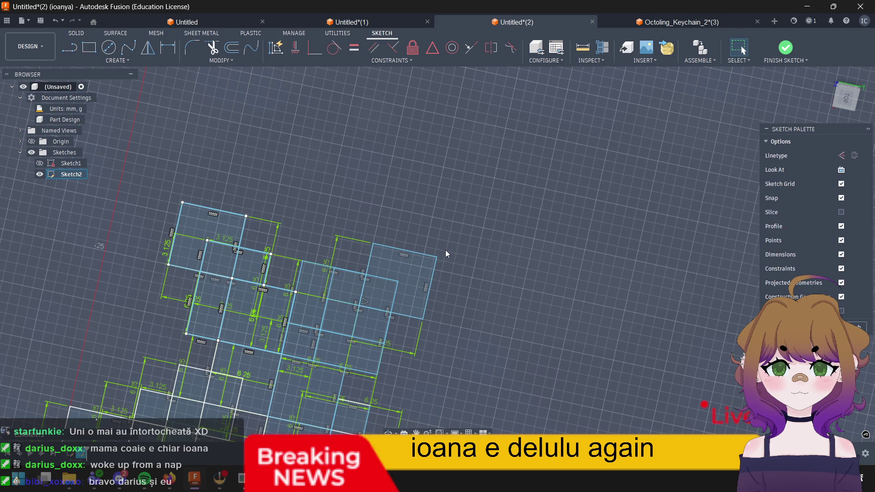
key(r)
click(406, 284)
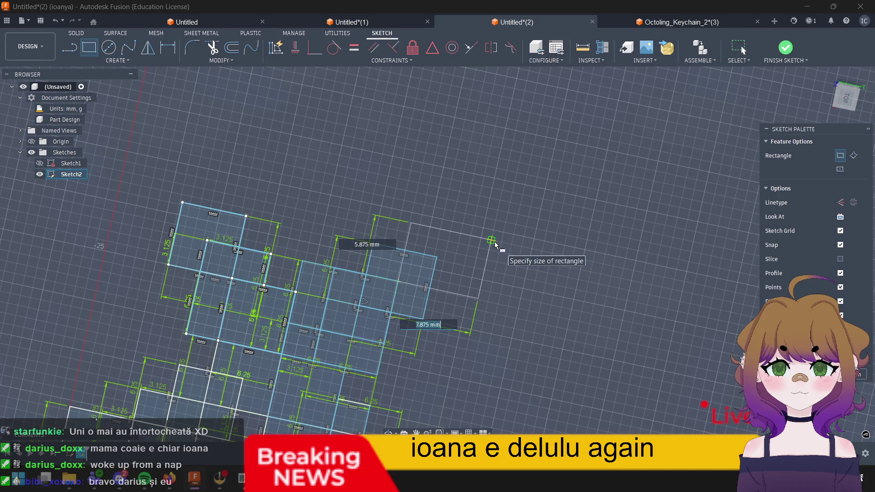
text(6.25)
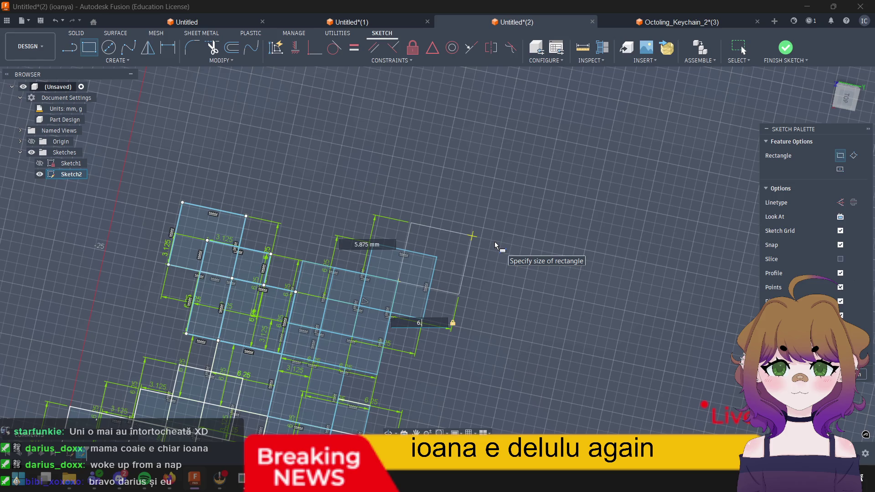
key(Tab)
text(6)
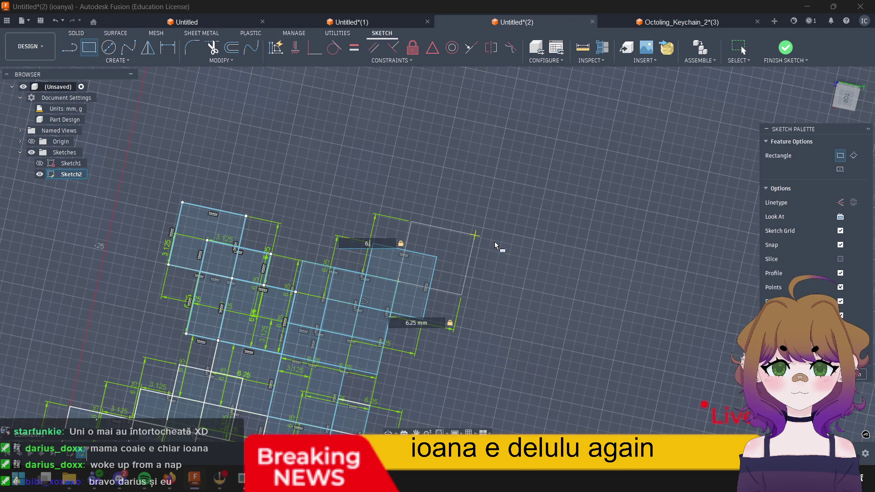
text(.25)
key(Return)
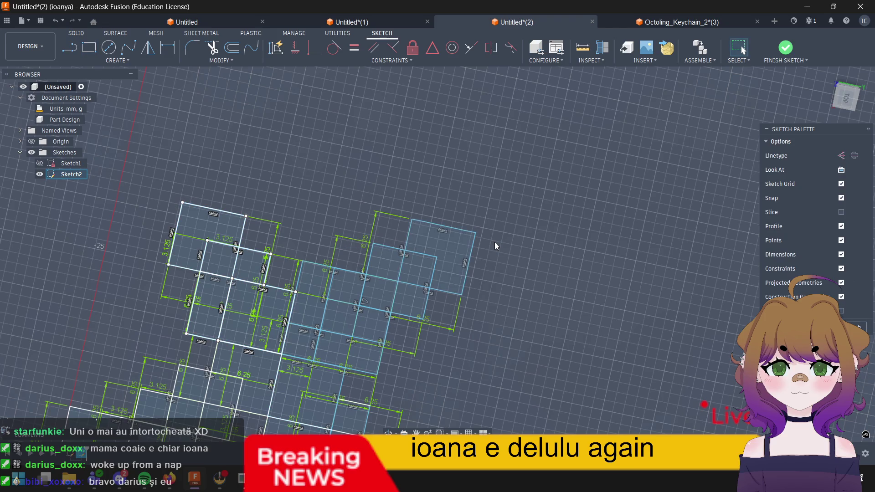
Step: Add a third and fourth 6.25 mm square continuing the diagonal staircase upward
click(435, 256)
key(r)
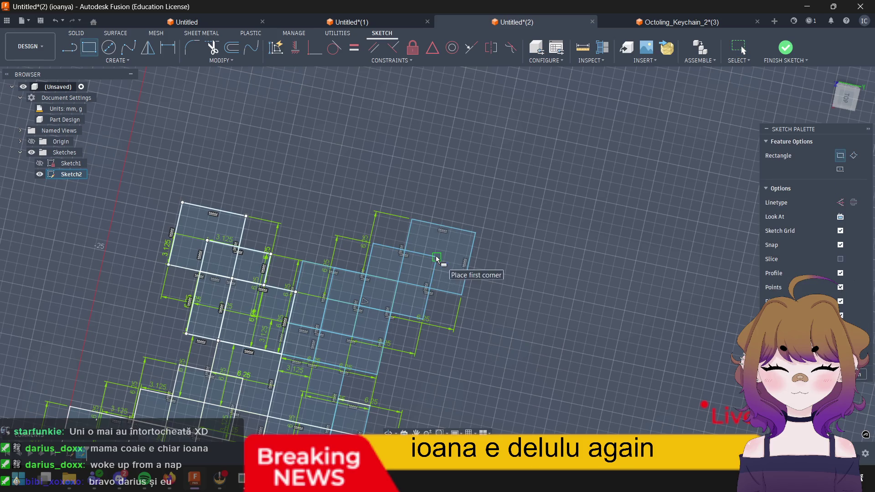
click(437, 258)
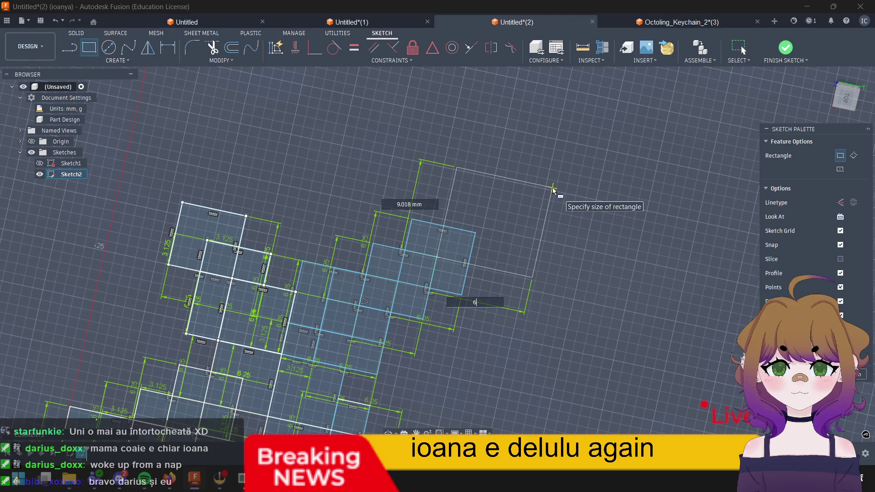
text(6.25)
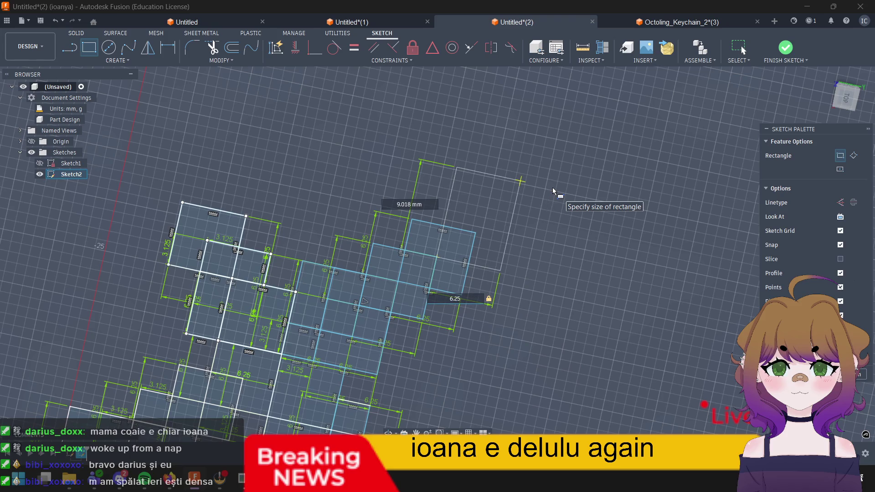
key(Tab)
text(6.25)
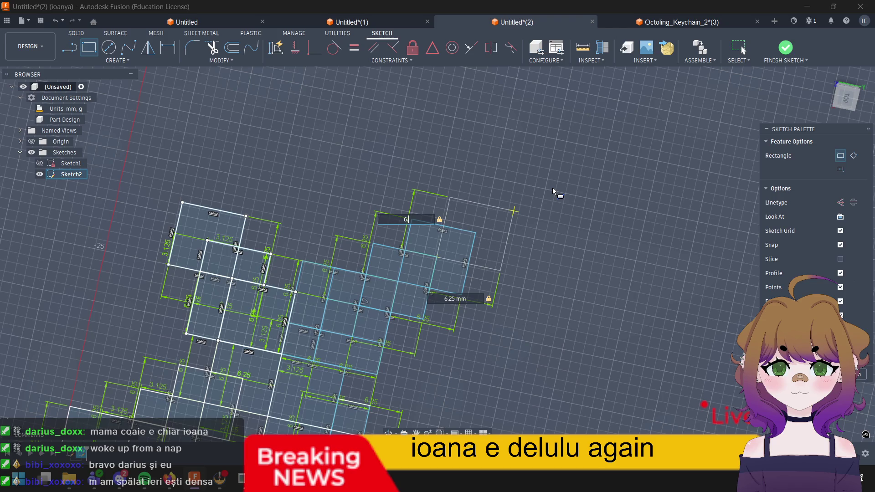
key(Return)
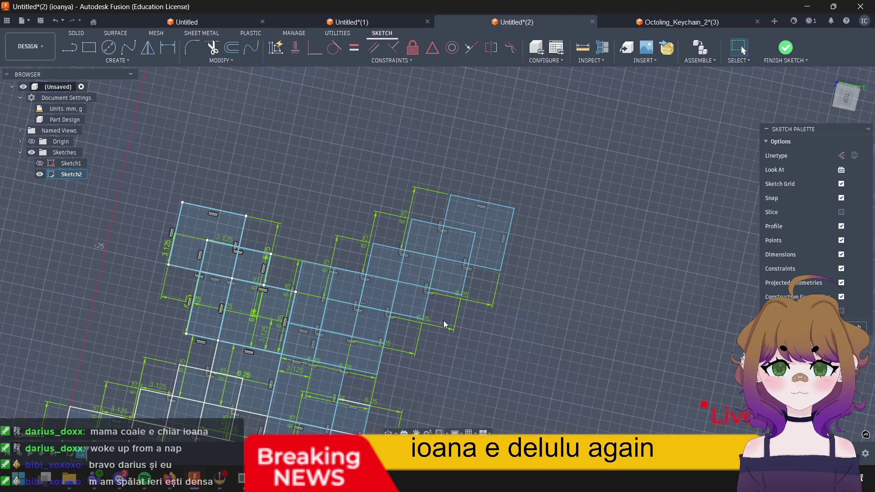
key(r)
click(483, 239)
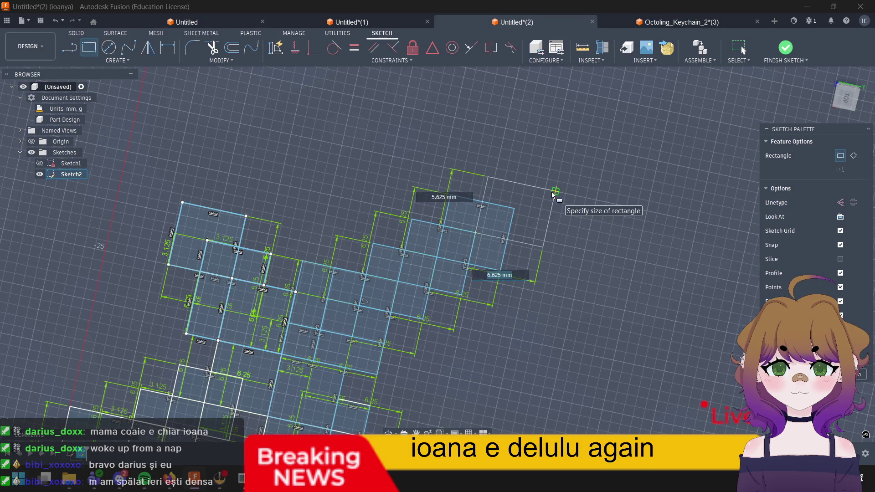
text(6.25)
key(Tab)
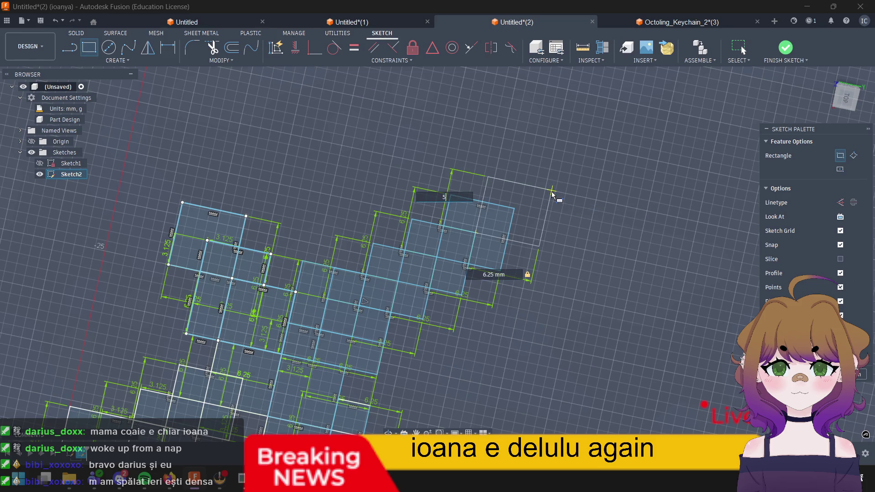
text(6.)
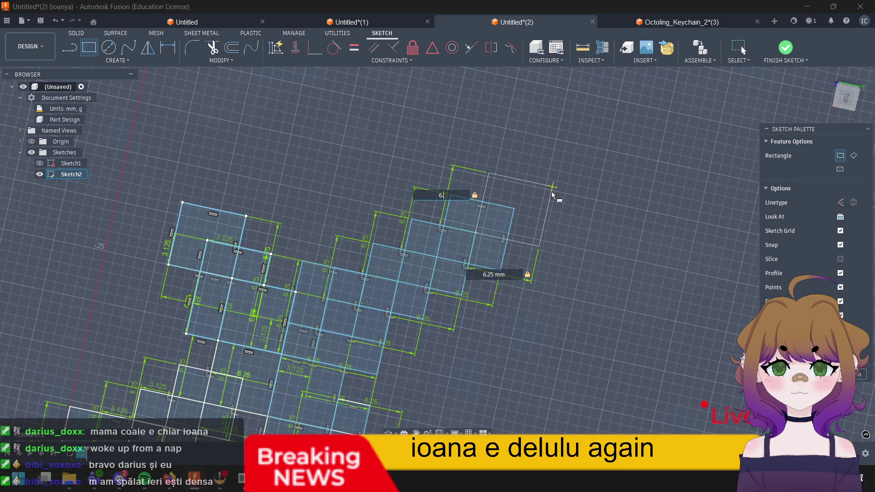
text(25)
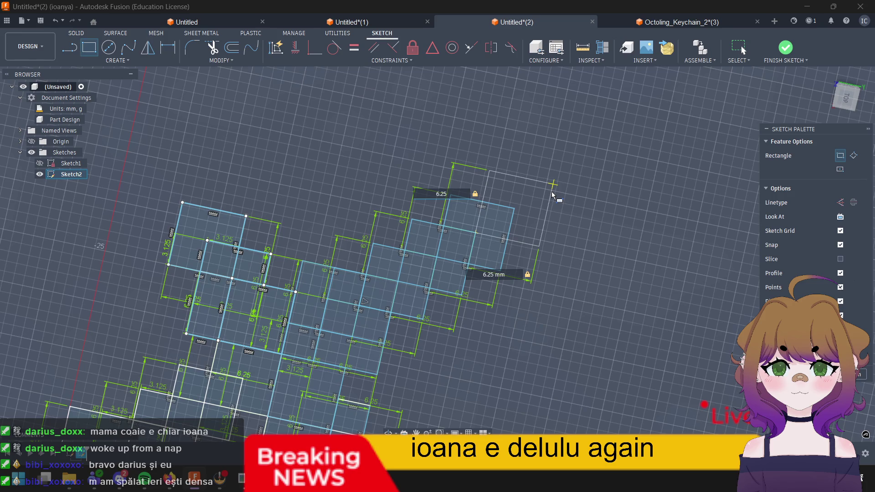
key(Return)
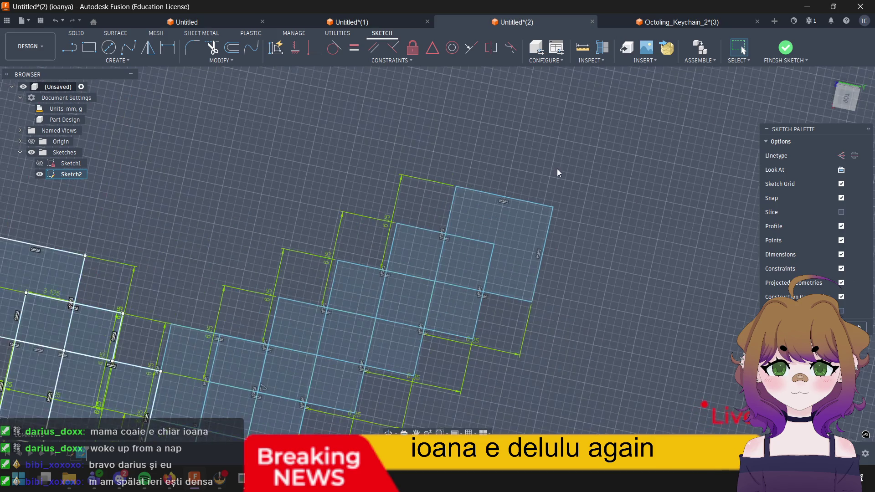
scroll(557, 169, up, 5)
scroll(547, 181, up, 1)
Step: Cap the blade staircase with one more 6.25 × 6.25 mm square at the top corner
mouse_move(617, 272)
shift+middle_down()
mouse_move(742, 46)
mouse_move(571, 212)
shift+middle_up()
scroll(555, 168, down, 5)
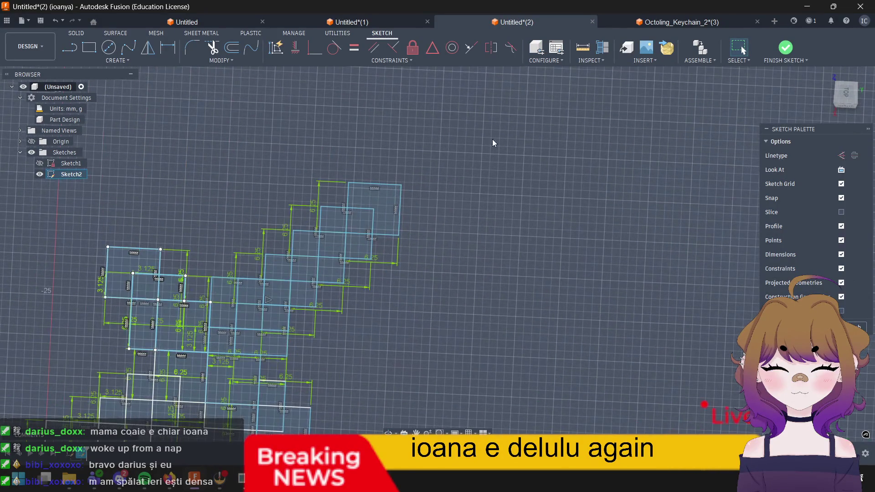
middle_drag(488, 141, 453, 197)
key(r)
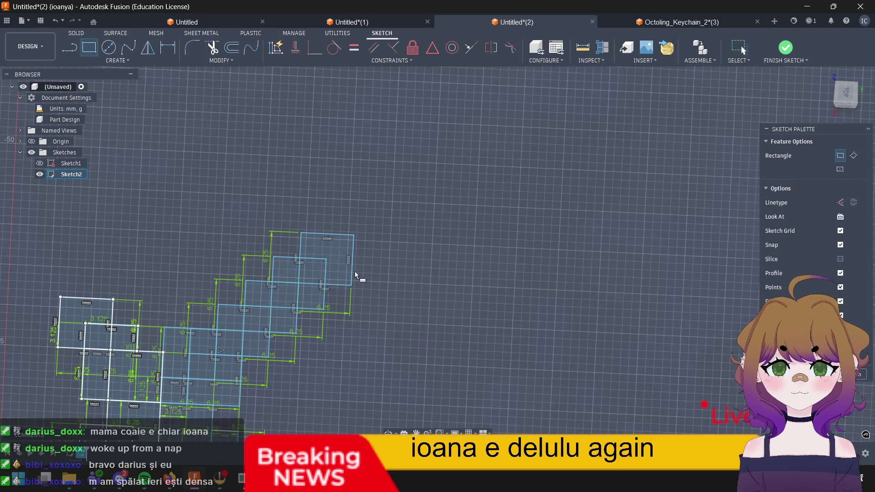
click(324, 258)
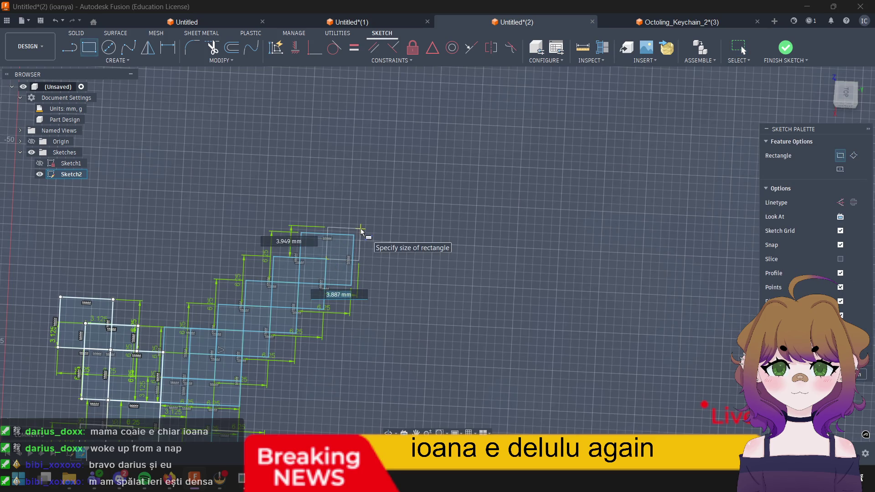
text(6.2)
text(5)
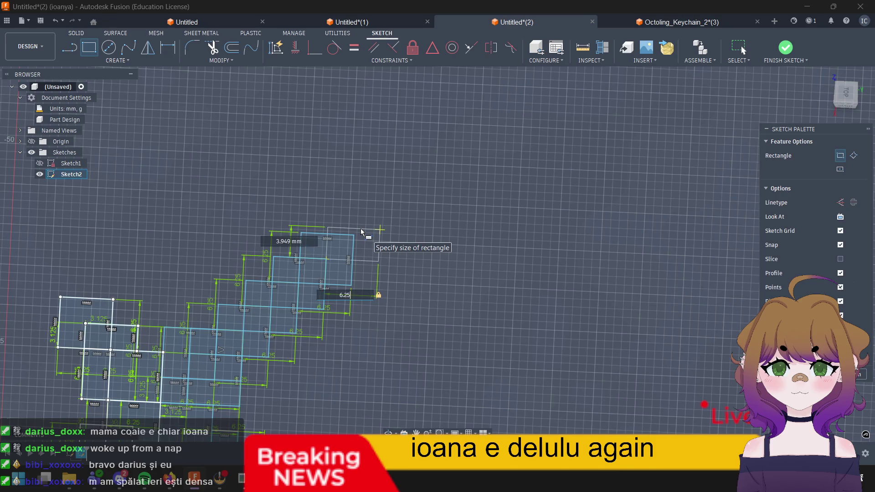
key(Tab)
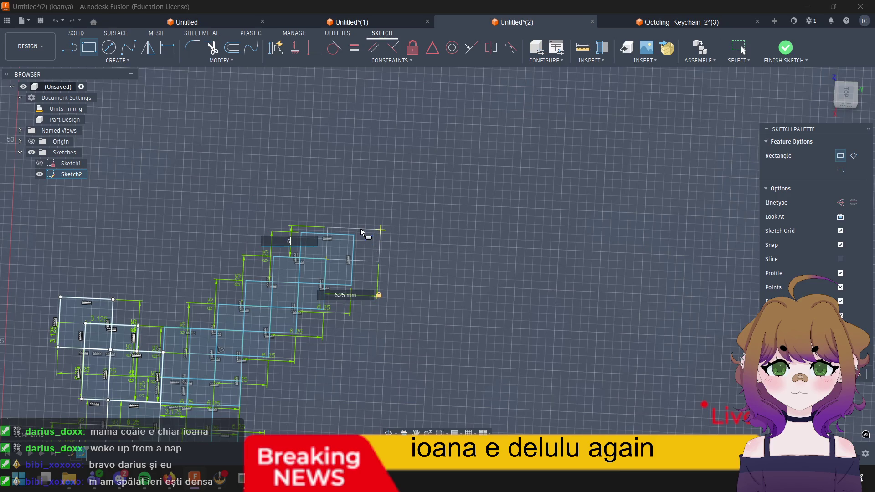
text(6.25)
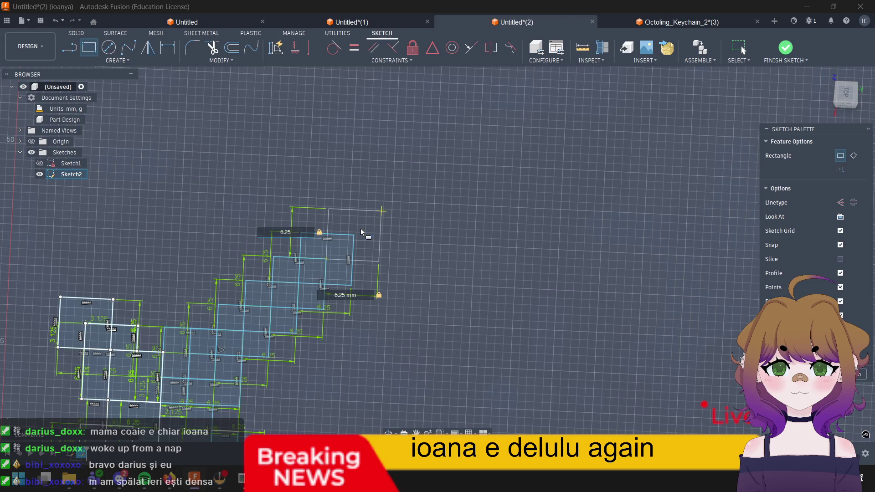
key(Return)
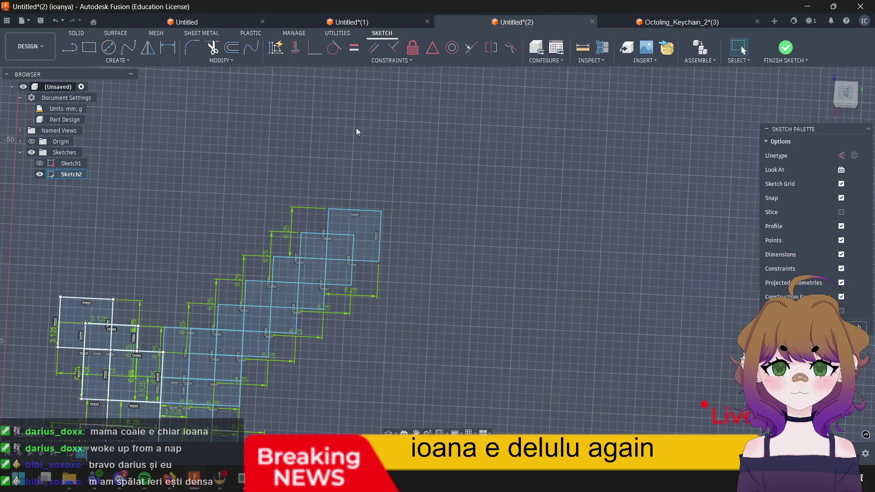
Step: Draw a (3.125*3) mm wide by 3.125 mm tall rectangle above the top stepped square
click(89, 49)
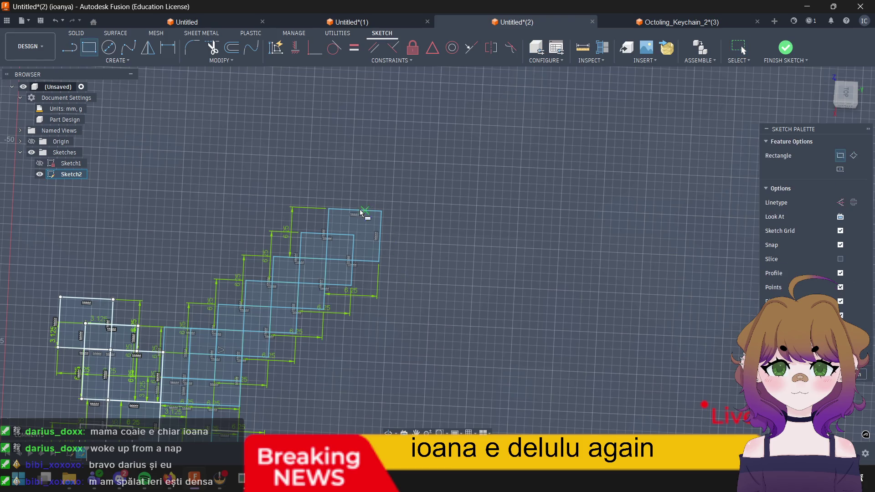
click(329, 246)
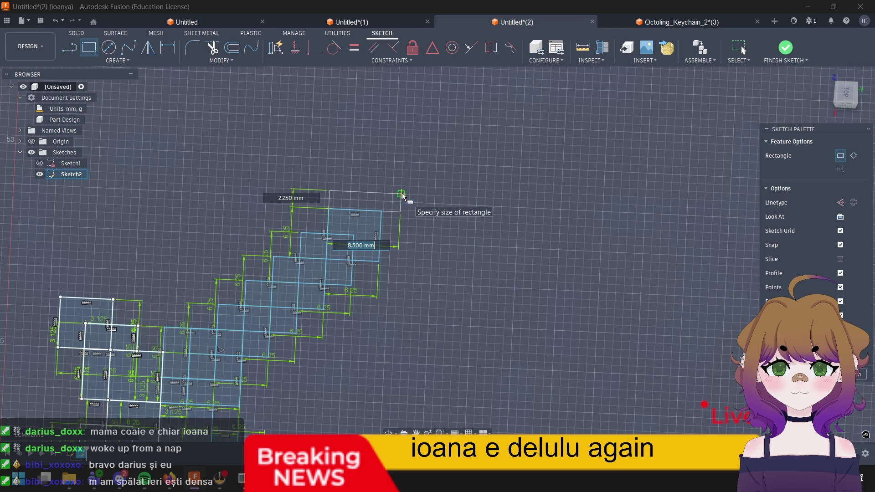
text(6)
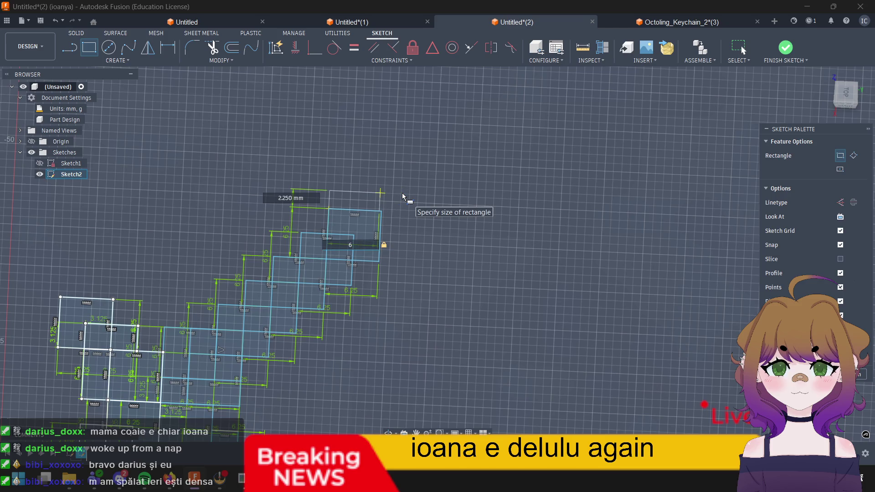
key(BackSpace)
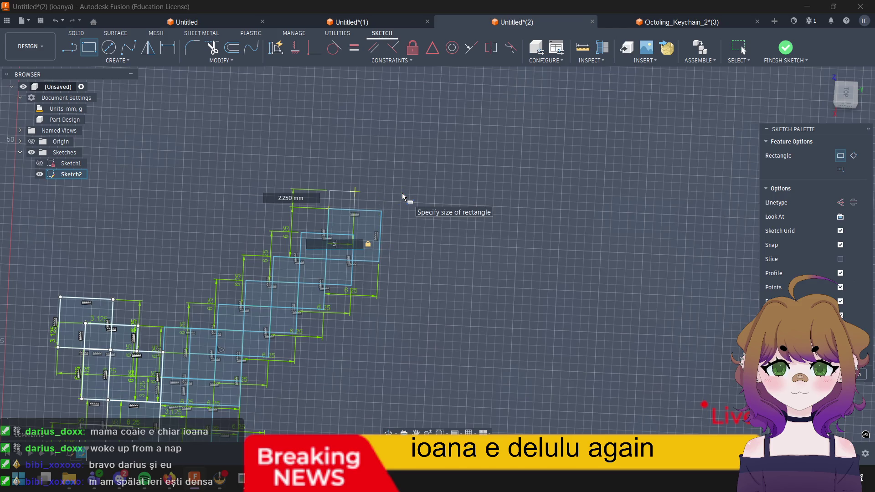
text(3.125)
text(*)
text(3)
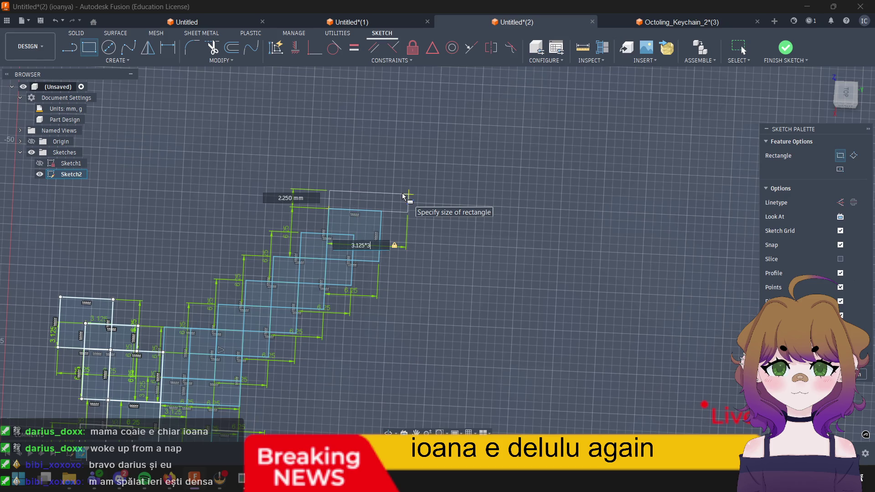
key(Tab)
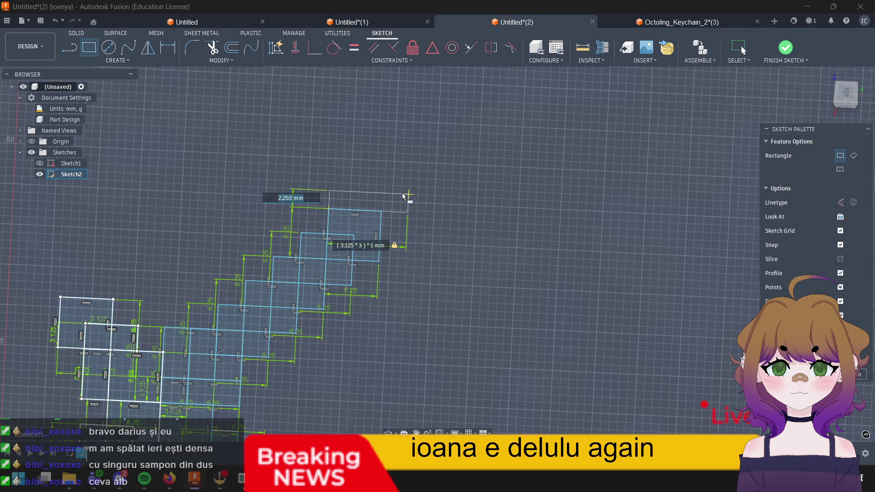
text(3.)
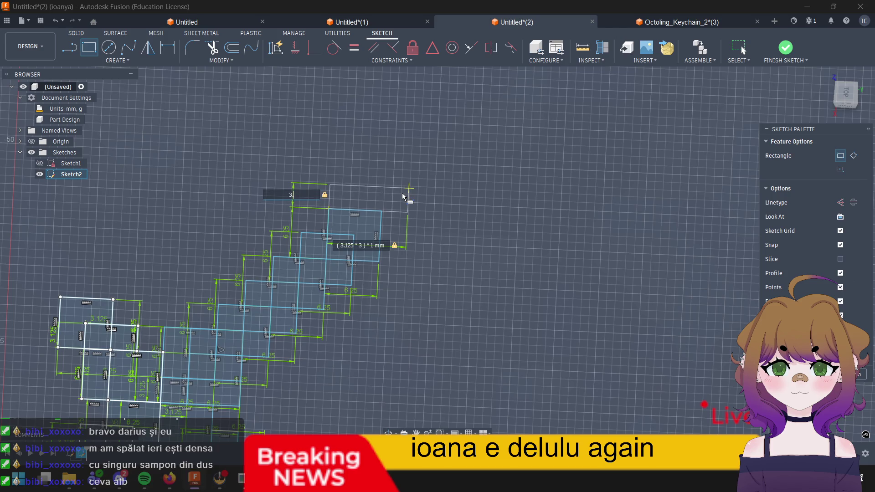
text(125)
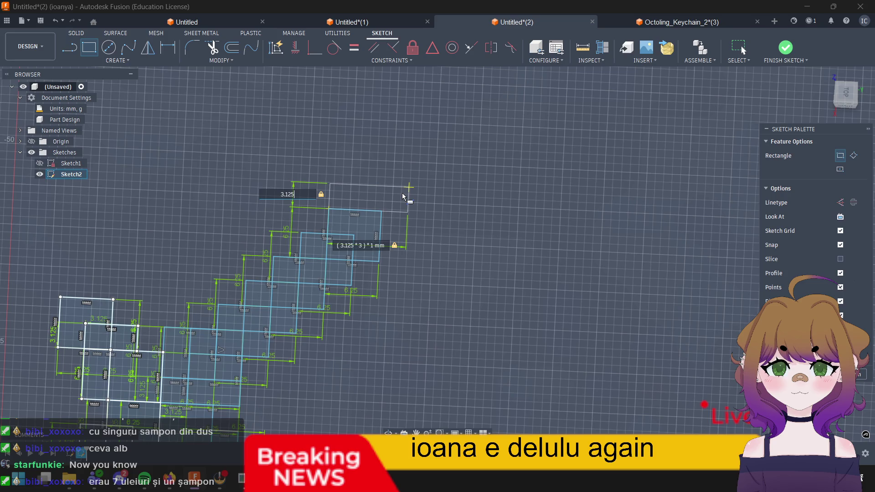
key(Return)
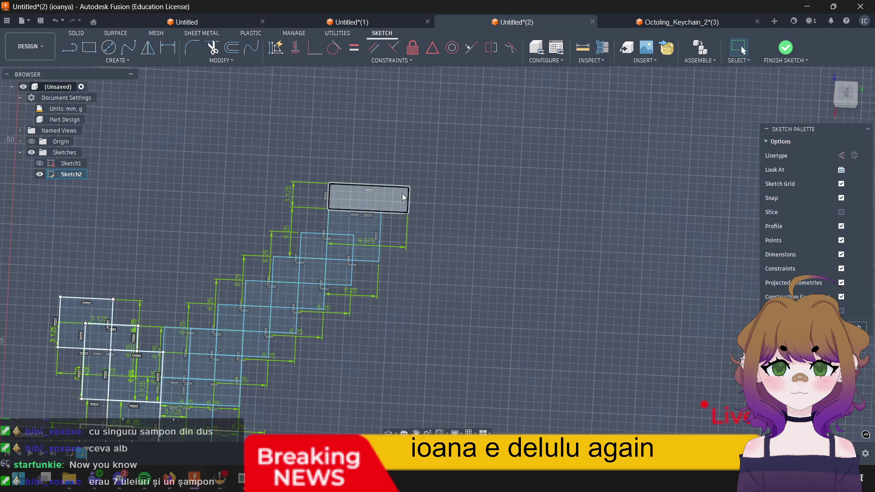
key(Escape)
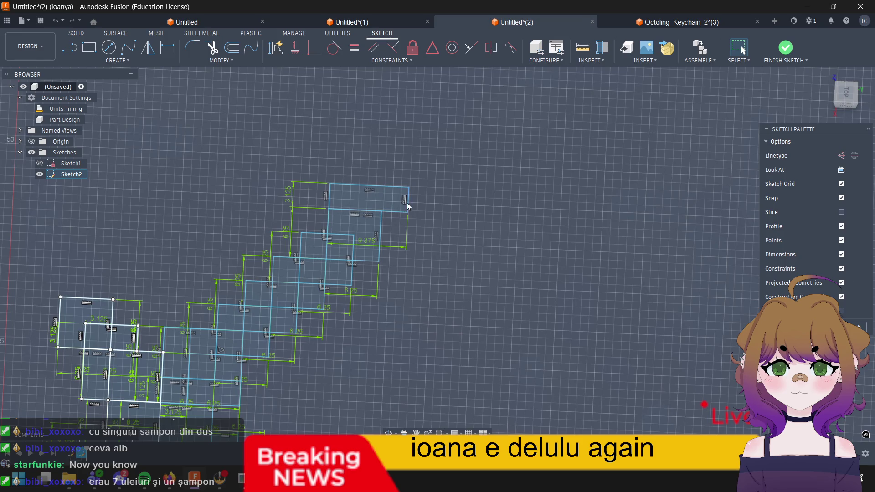
scroll(403, 197, up, 5)
scroll(386, 237, up, 3)
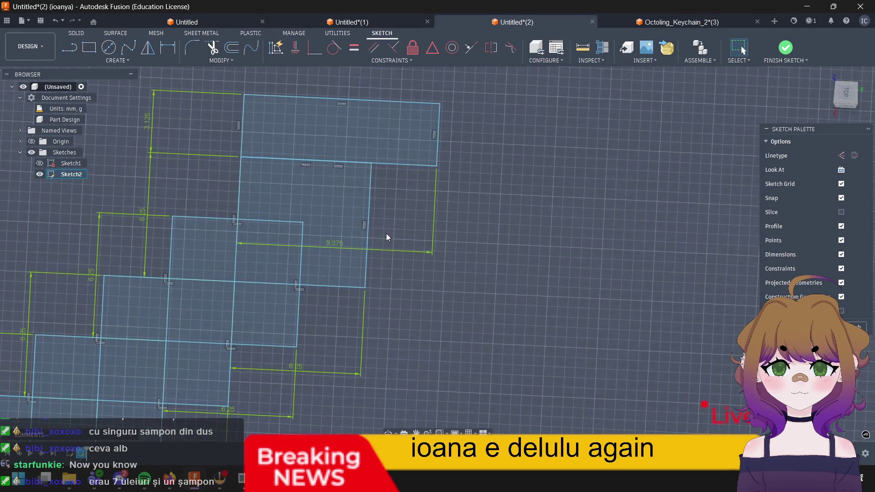
Step: Draw a 3.125 mm wide by 6.25 mm tall rectangle below the wide strip's right end
key(r)
click(372, 166)
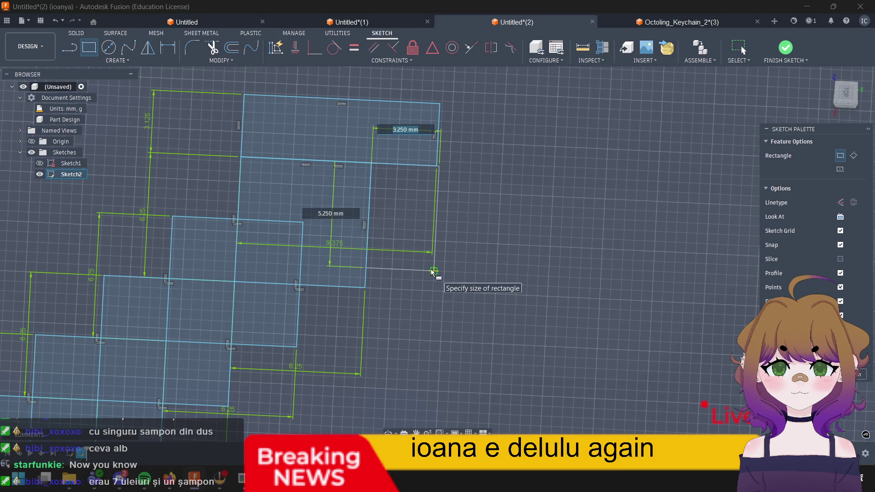
text(3.125)
key(Tab)
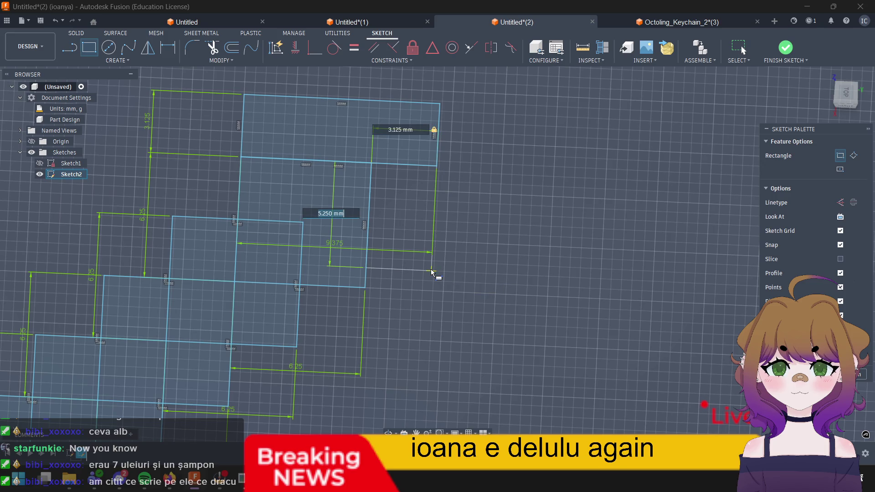
text(6.2)
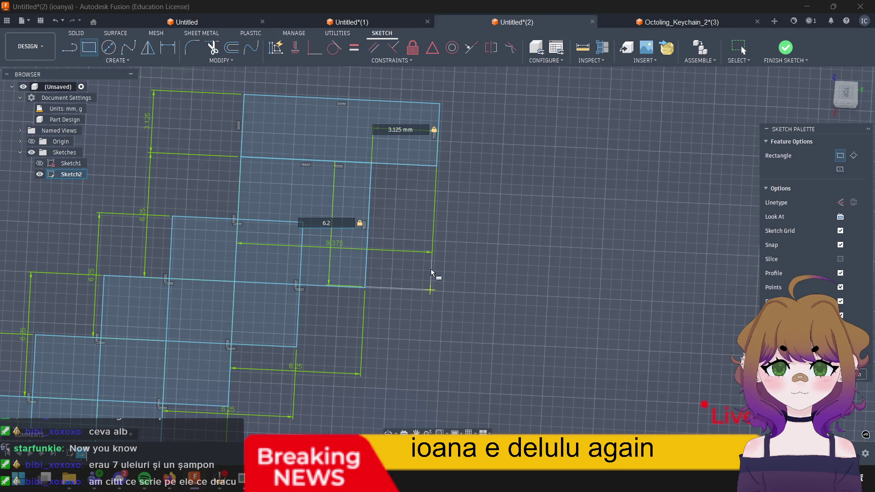
text(5)
key(Return)
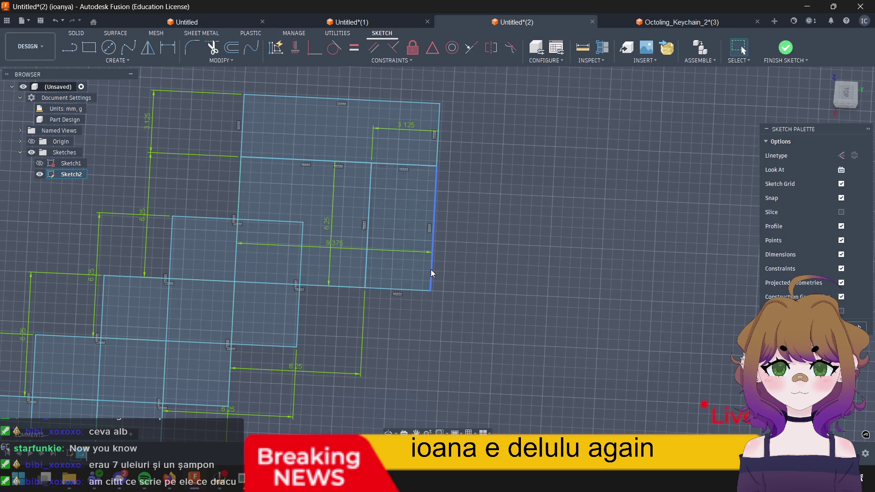
key(Escape)
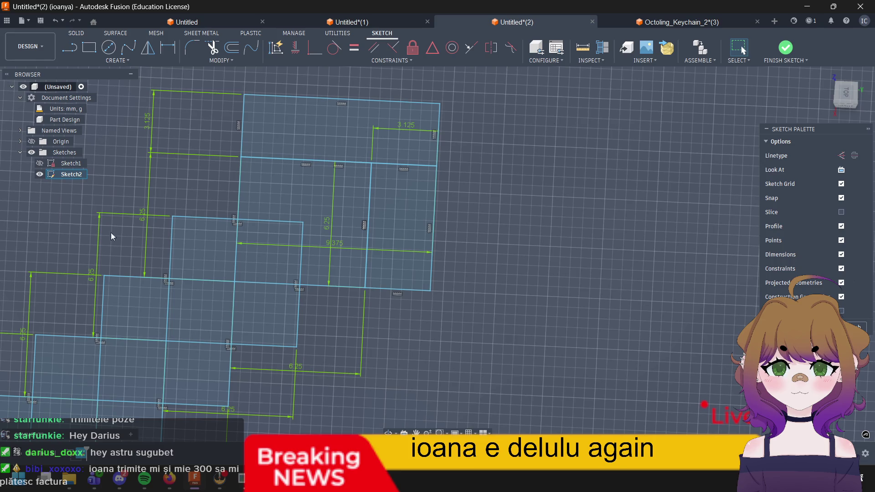
Step: Add two 3.125 × 3.125 mm squares filling steps along the diagonal staircase
key(r)
click(235, 220)
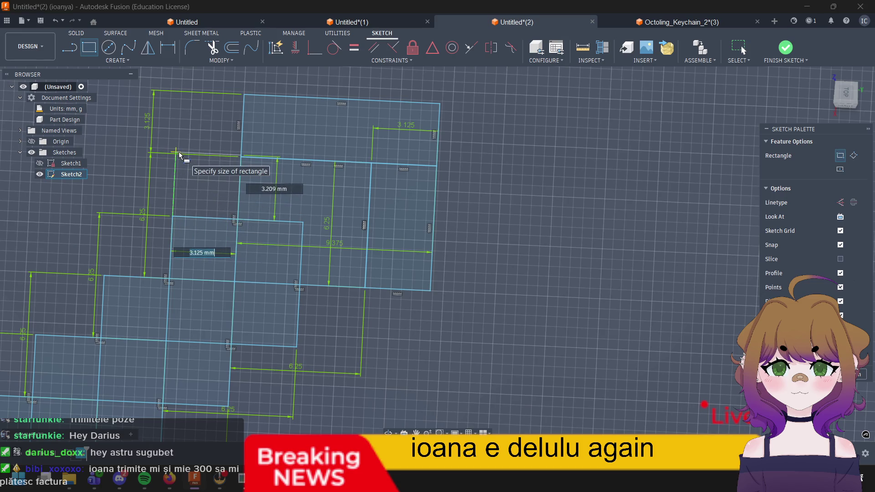
text(3.)
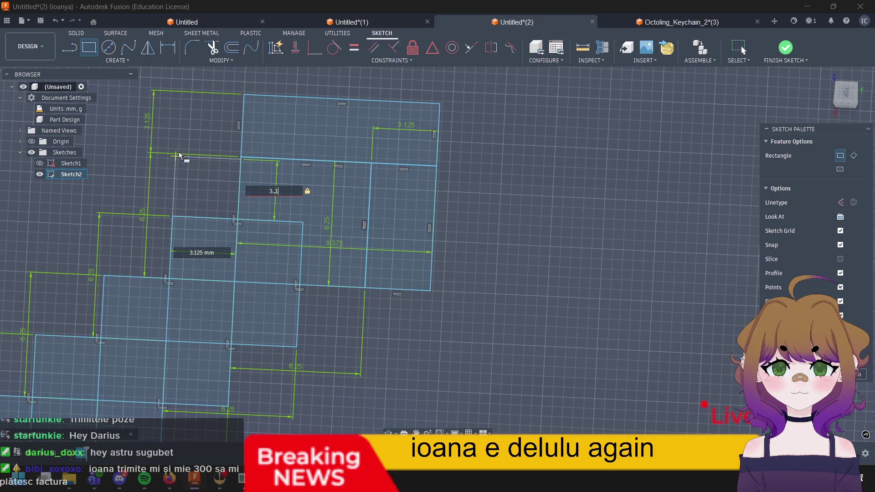
text(12)
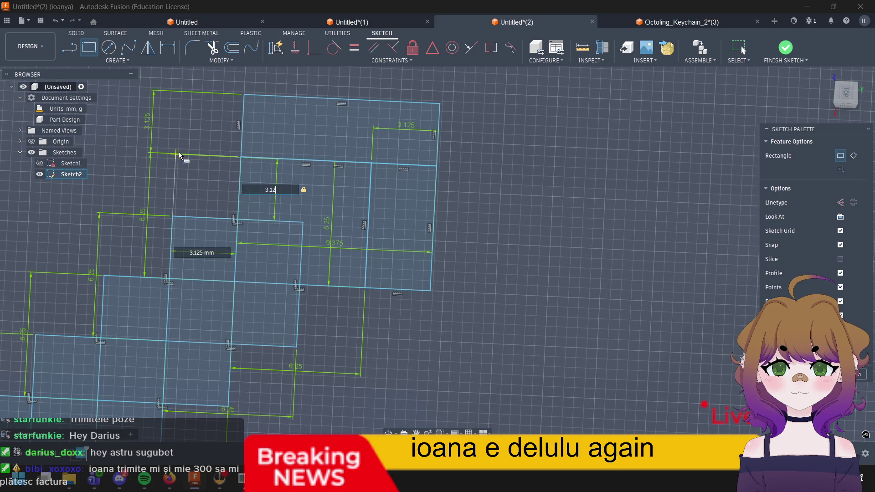
text(5)
key(Return)
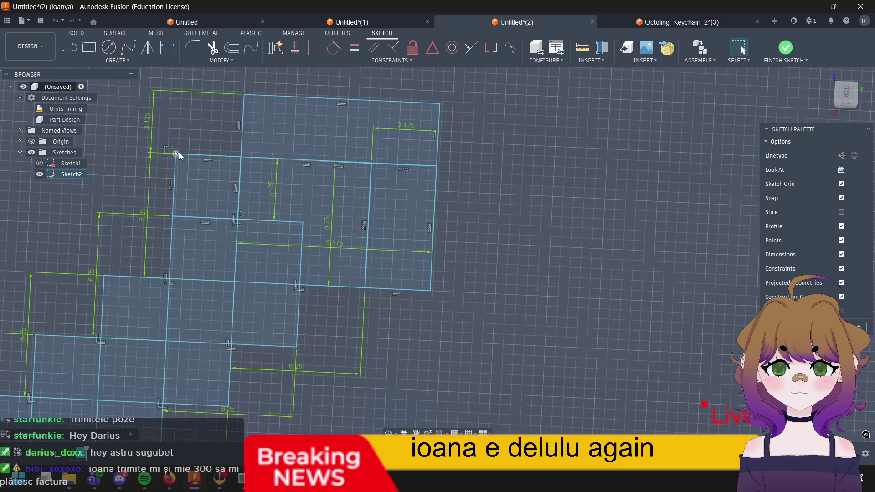
click(199, 260)
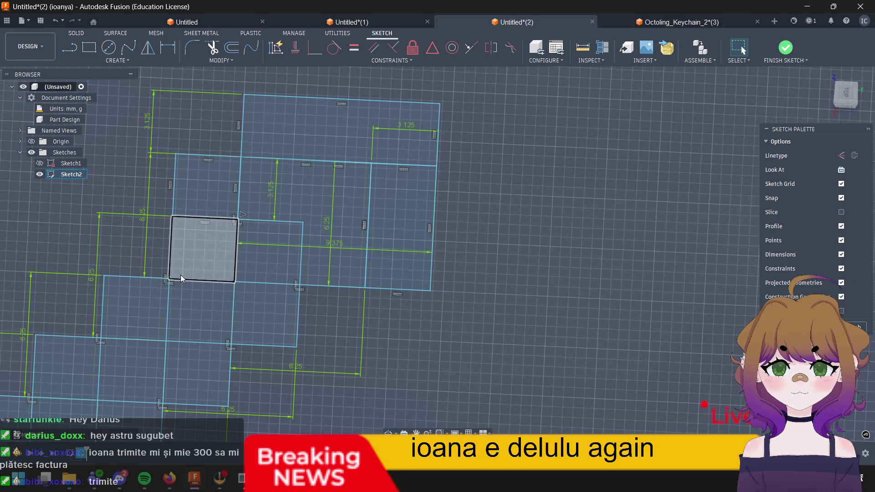
middle_drag(277, 240, 313, 233)
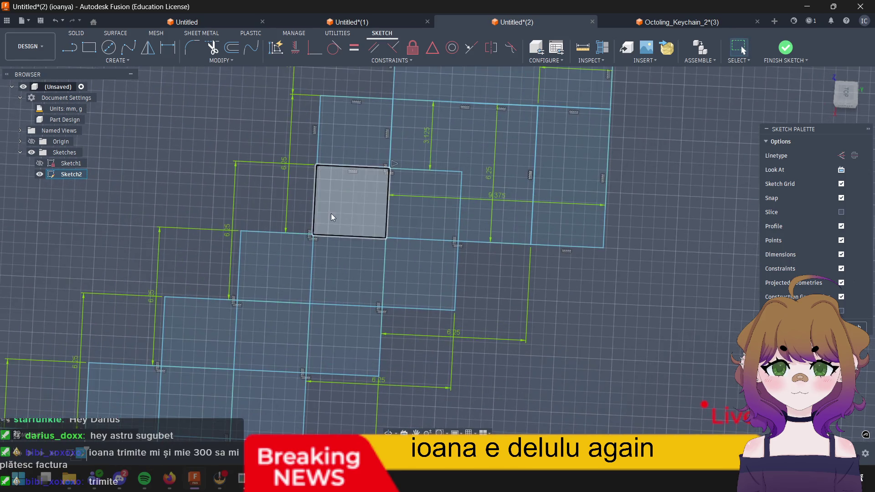
key(r)
click(313, 236)
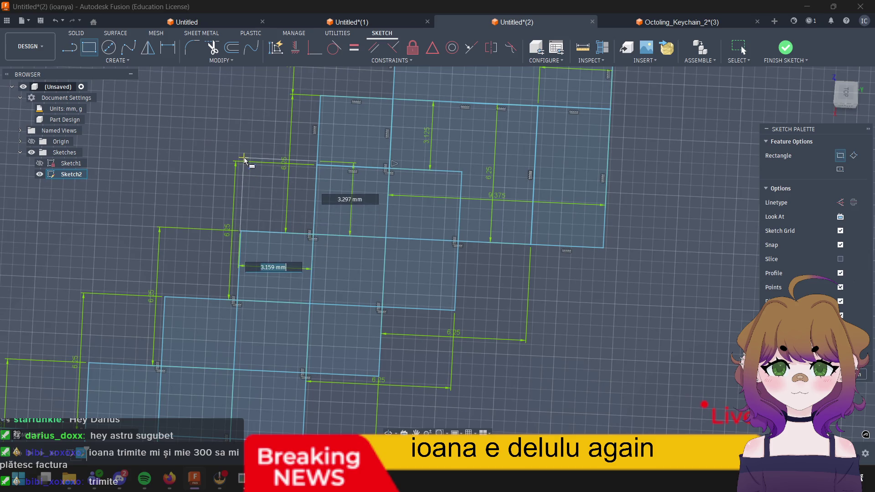
text(3.125)
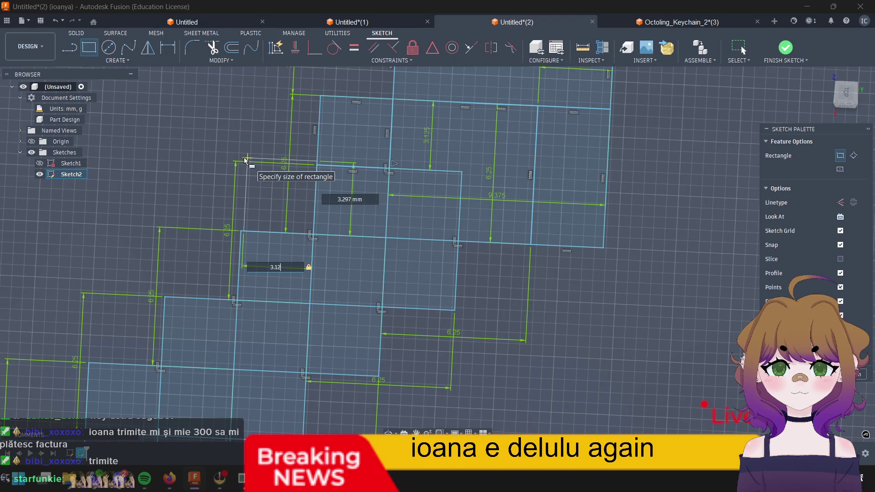
key(Tab)
text(3.125)
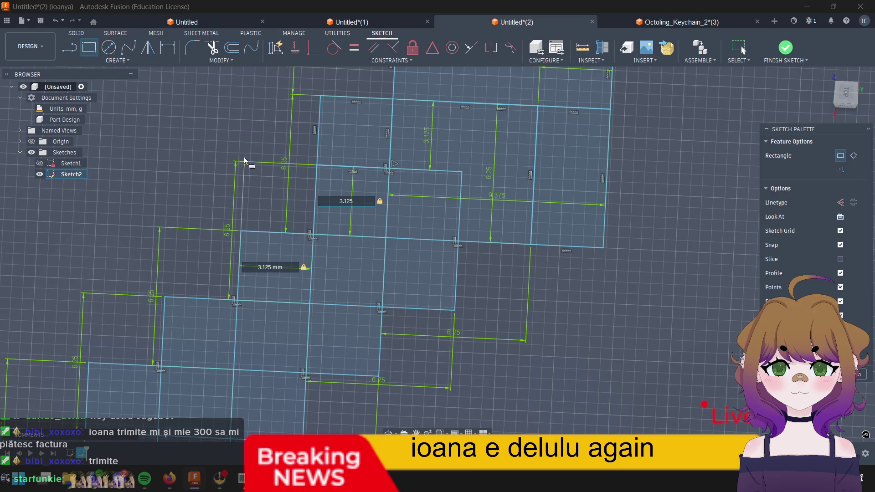
key(Return)
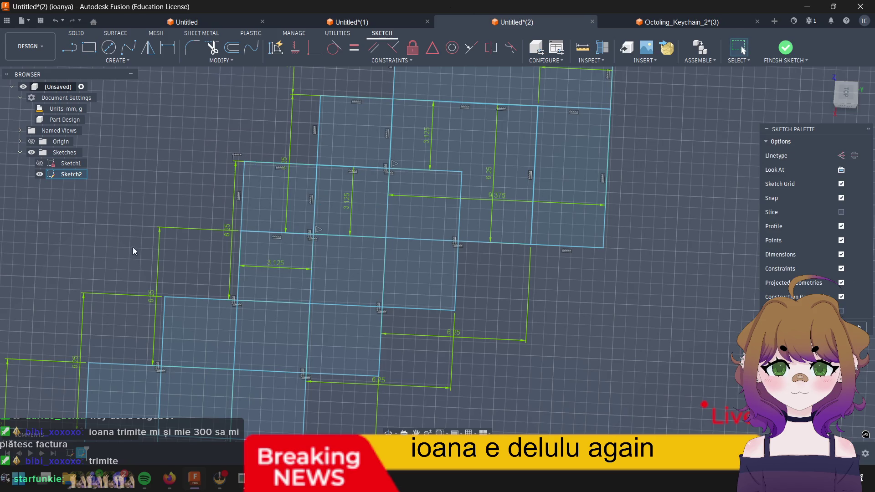
Step: Add two more 3.125 mm squares on the lower steps of the staircase
middle_drag(410, 266, 590, 241)
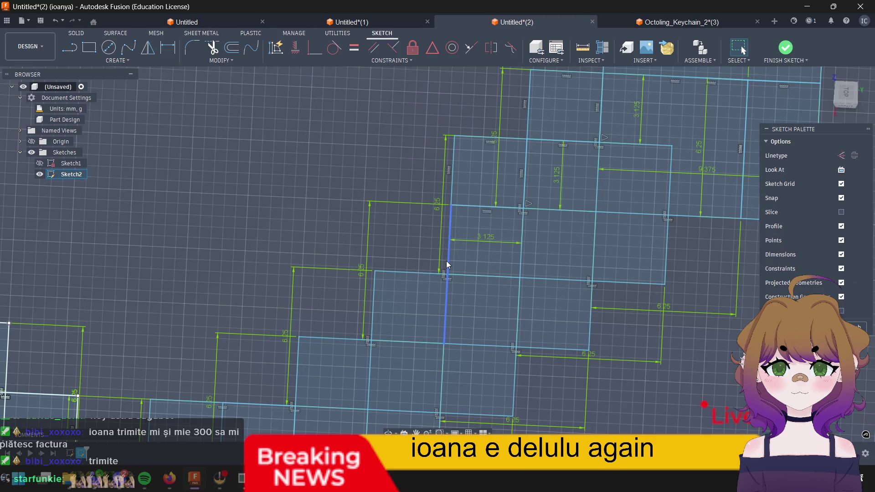
key(r)
click(443, 273)
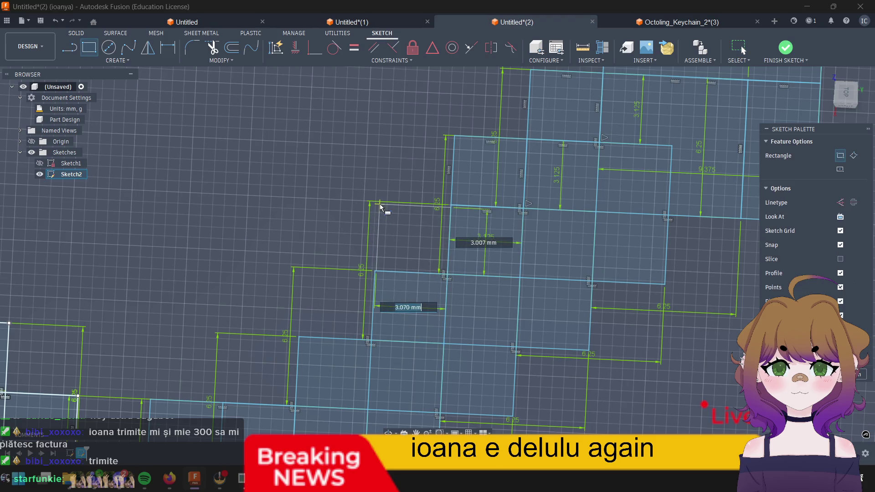
text(3.125)
key(Tab)
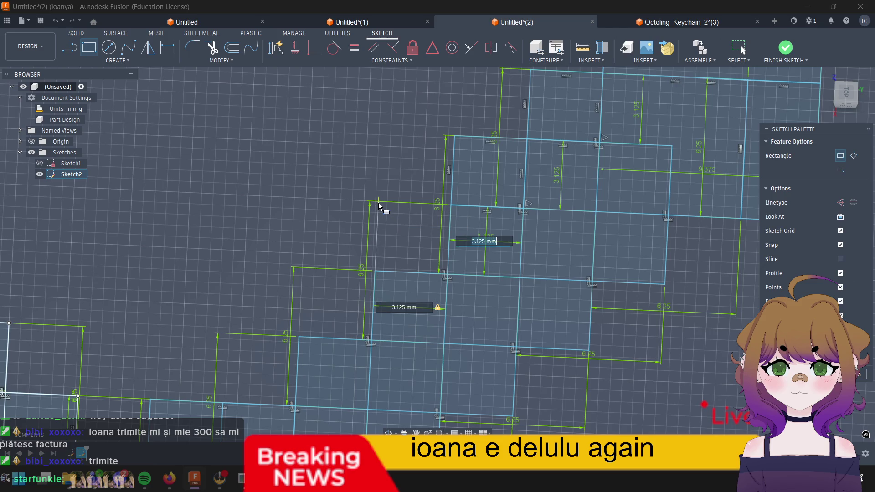
text(3.125)
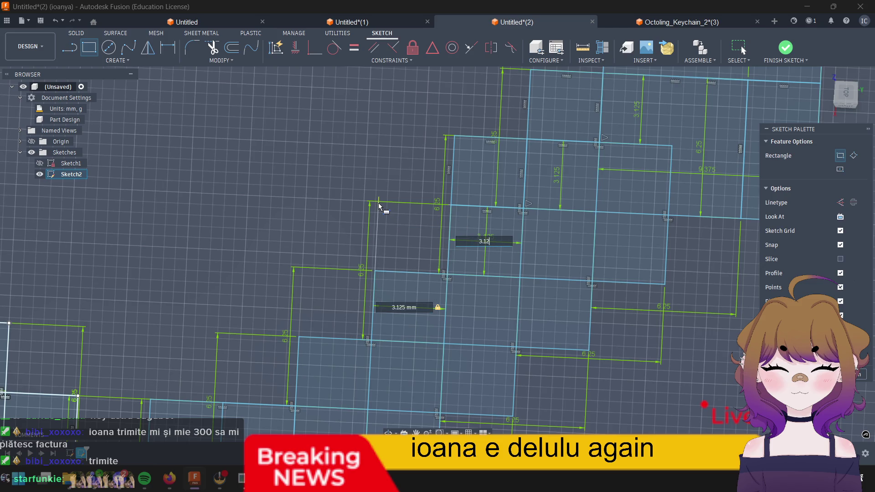
key(Return)
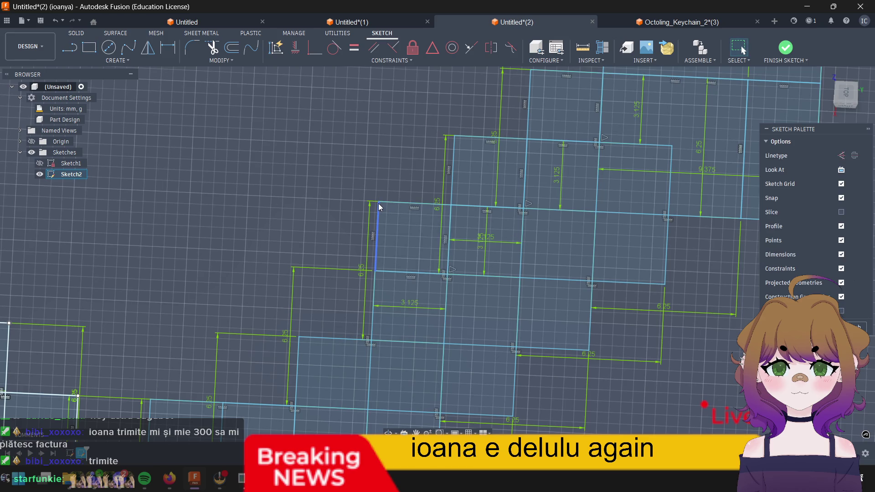
middle_drag(427, 257, 411, 240)
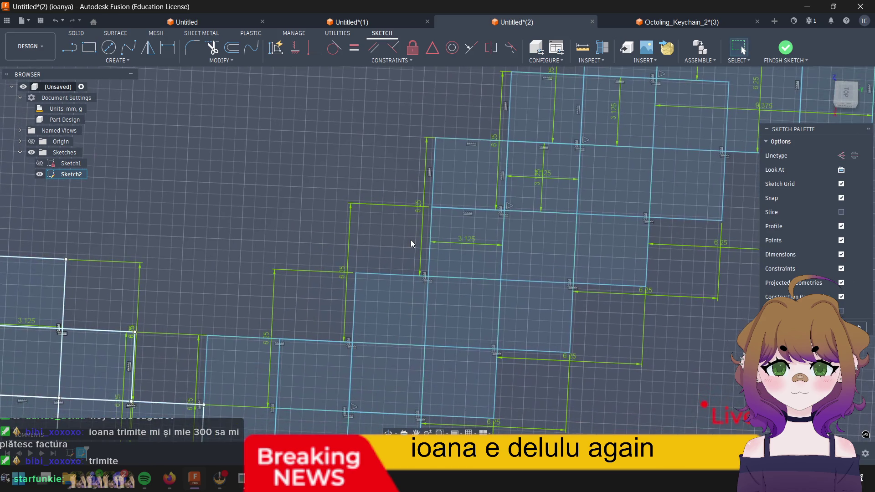
key(r)
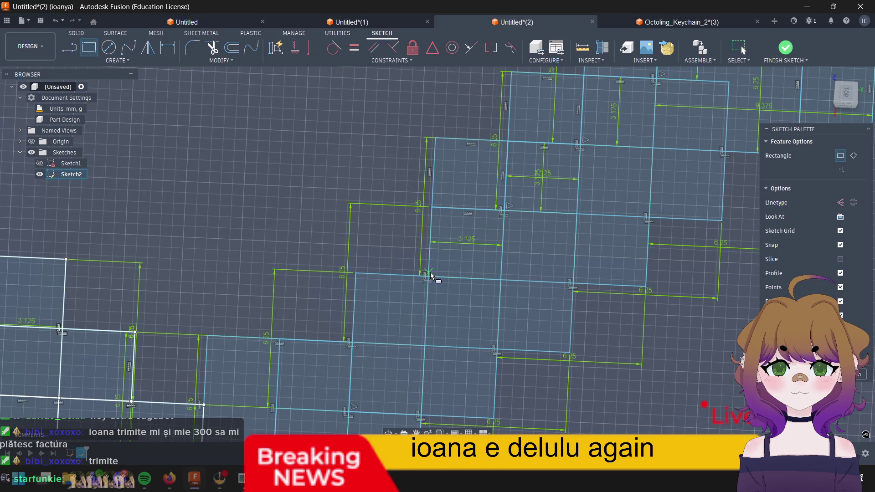
click(426, 276)
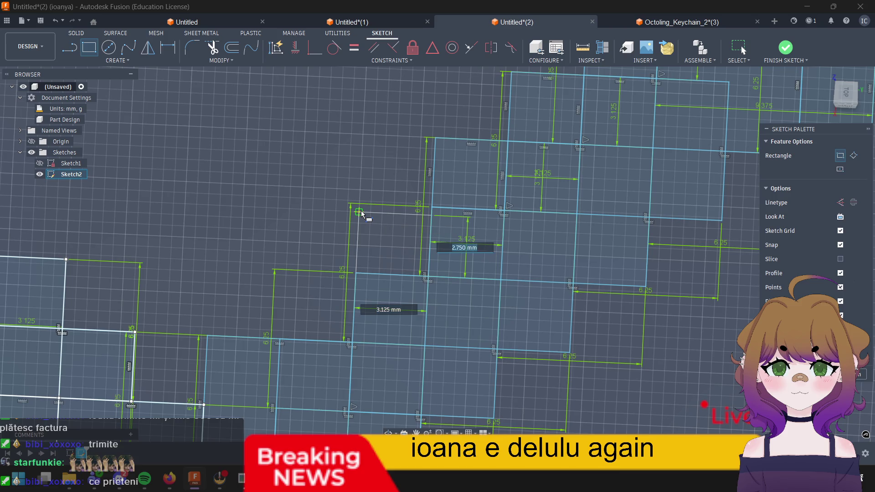
text(3.125)
key(Return)
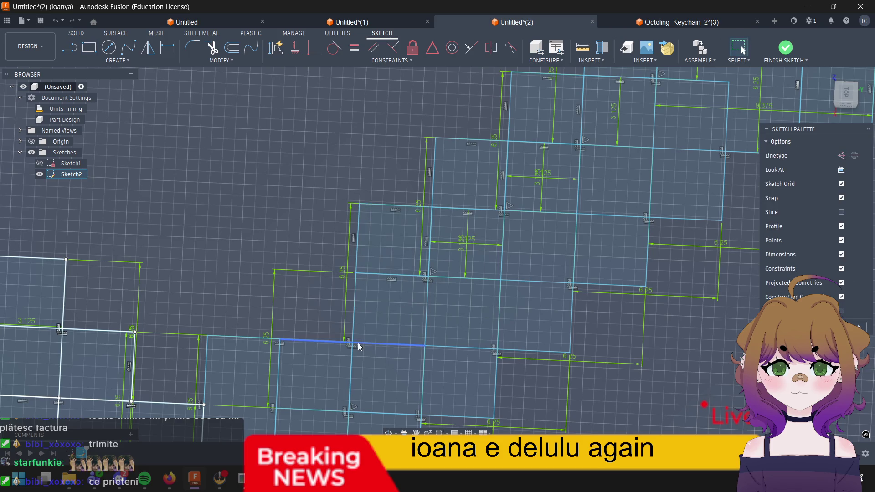
Step: Add a fifth 3.125 × 3.125 mm square at the next step of the staircase
drag(369, 339, 414, 309)
middle_drag(414, 309, 432, 285)
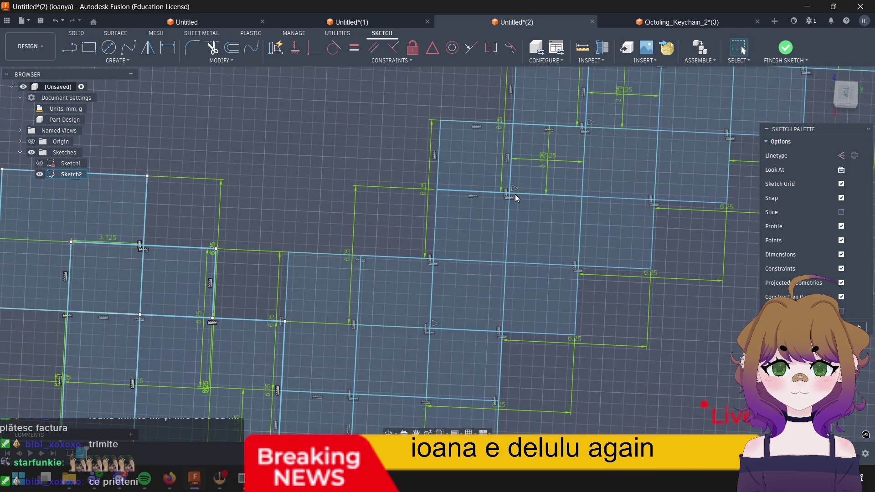
key(r)
click(432, 260)
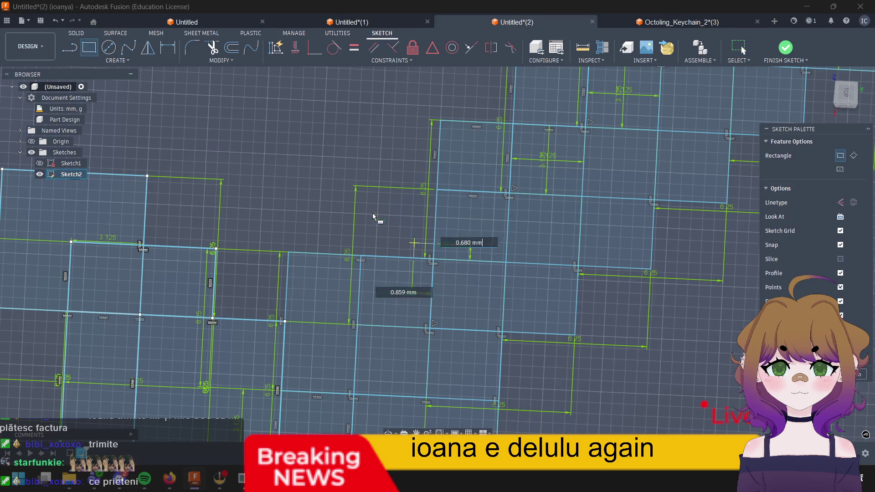
text(3)
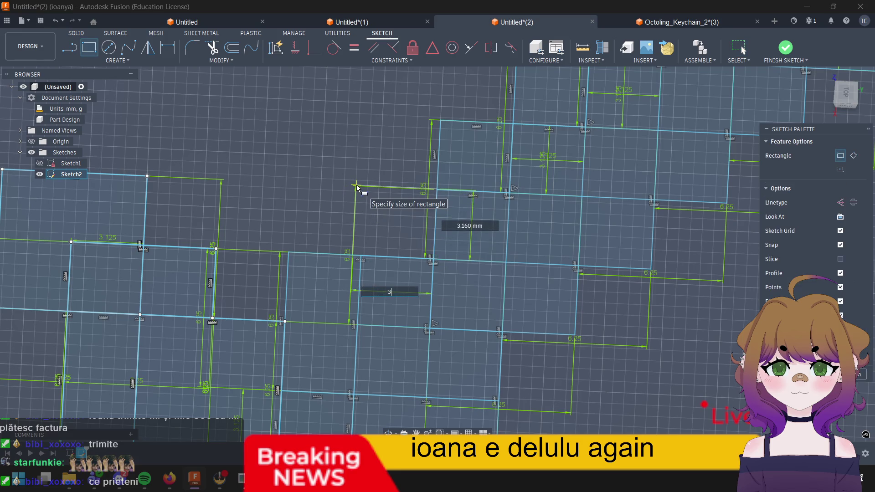
text(.125)
key(Tab)
text(3.125)
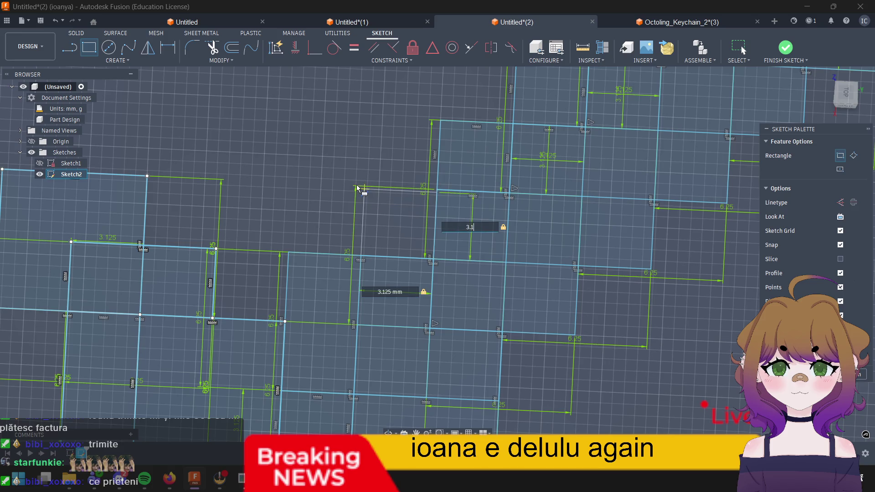
key(Return)
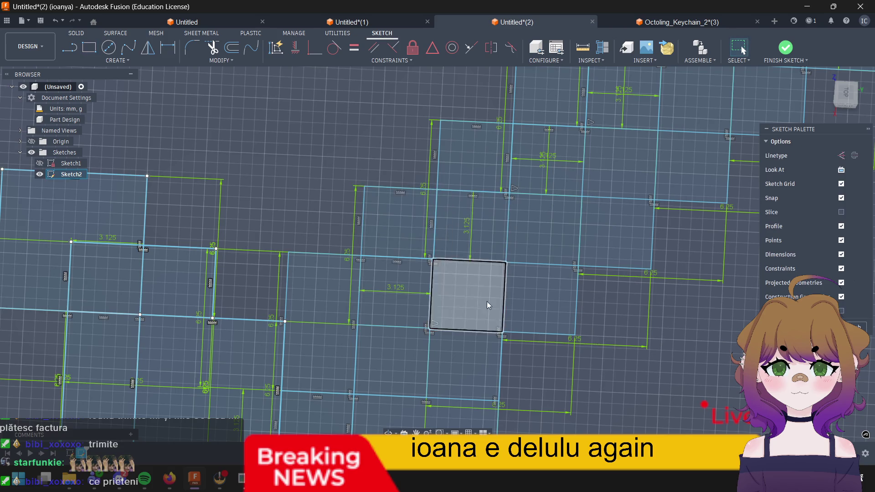
scroll(532, 300, down, 5)
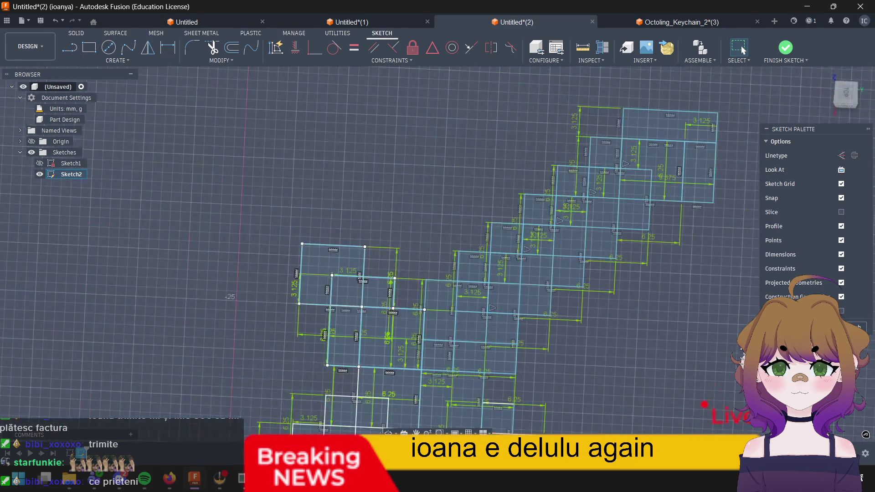
mouse_move(600, 307)
middle_down()
mouse_move(728, 342)
mouse_move(577, 324)
middle_up()
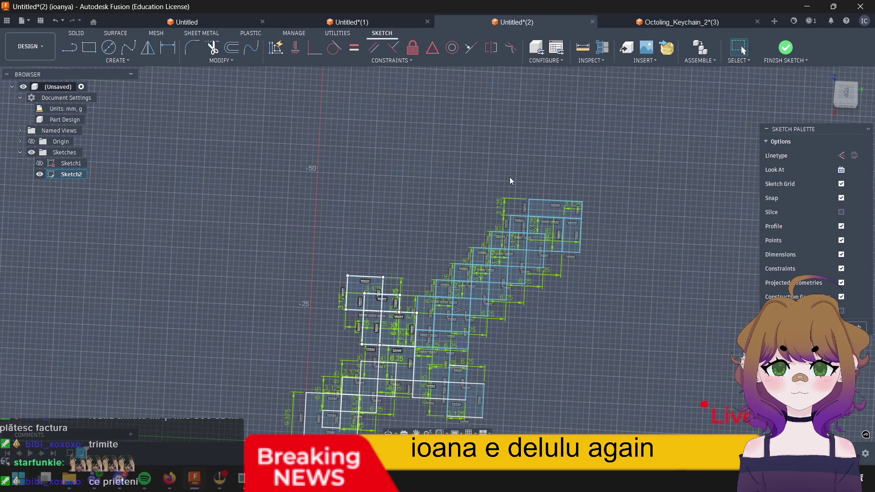
scroll(570, 285, up, 1)
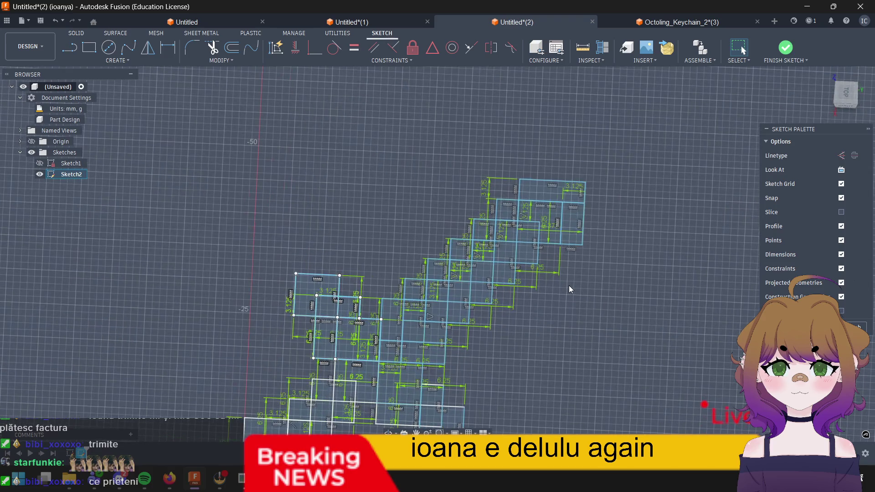
scroll(569, 285, up, 1)
scroll(568, 285, up, 1)
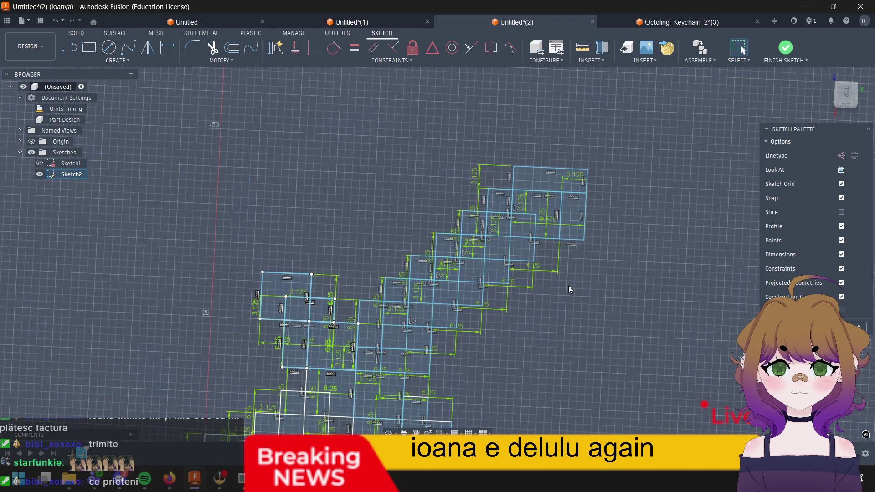
scroll(463, 359, up, 1)
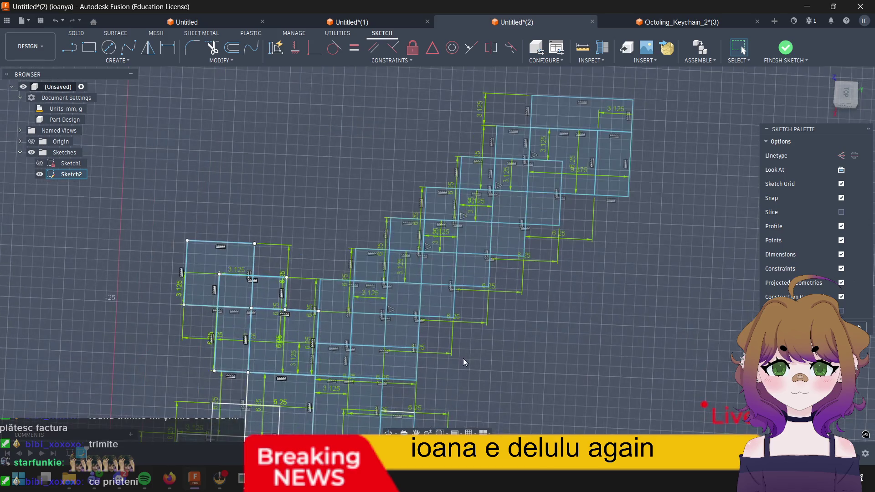
scroll(463, 362, up, 1)
scroll(431, 342, up, 1)
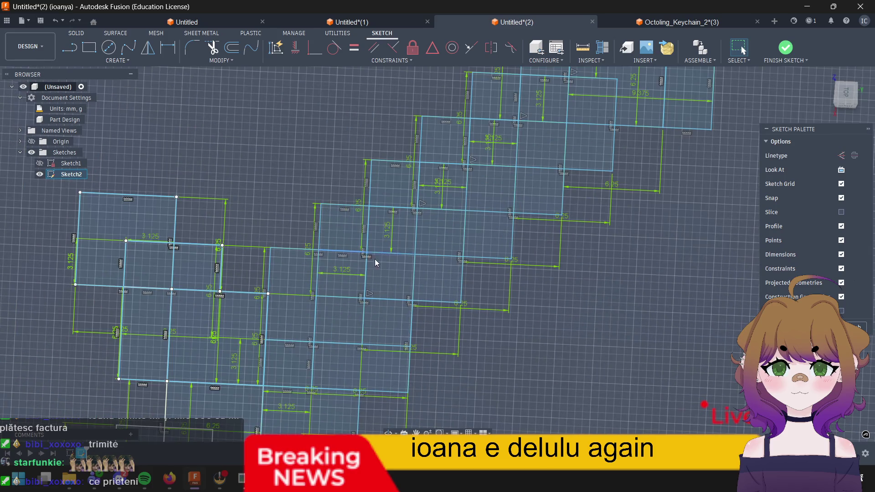
key(r)
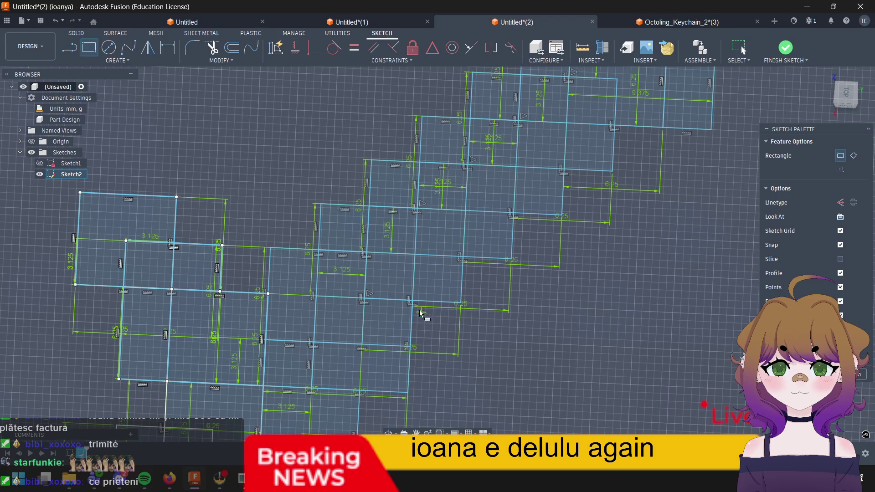
Step: Add two 3.125 × 3.125 mm squares along the lower side of the diagonal staircase
click(409, 300)
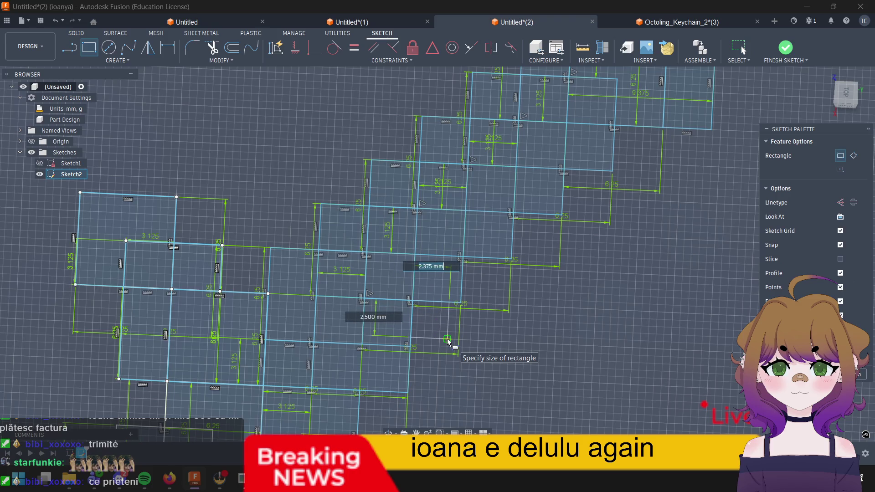
text(3.125)
key(Tab)
text(3.125)
key(Return)
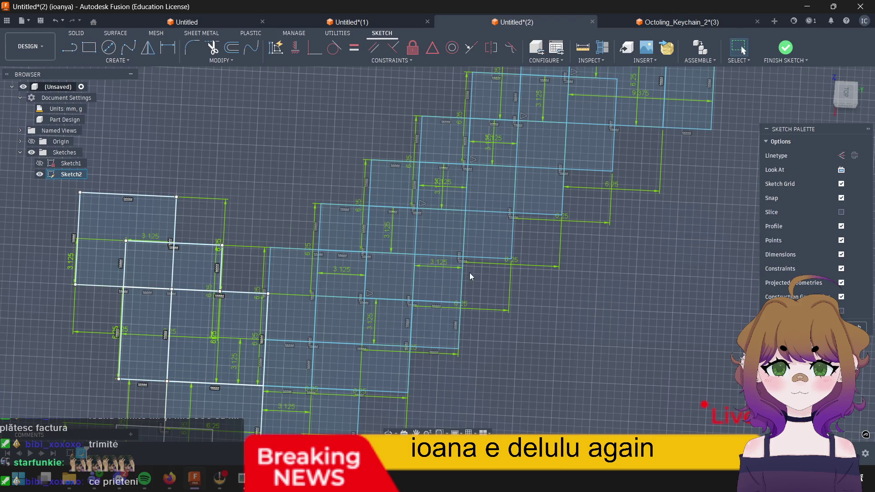
key(r)
click(465, 261)
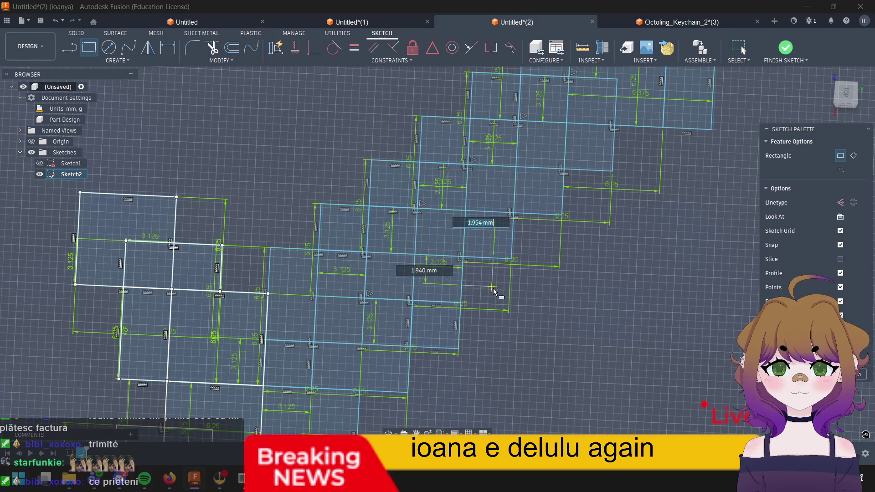
text(3.125)
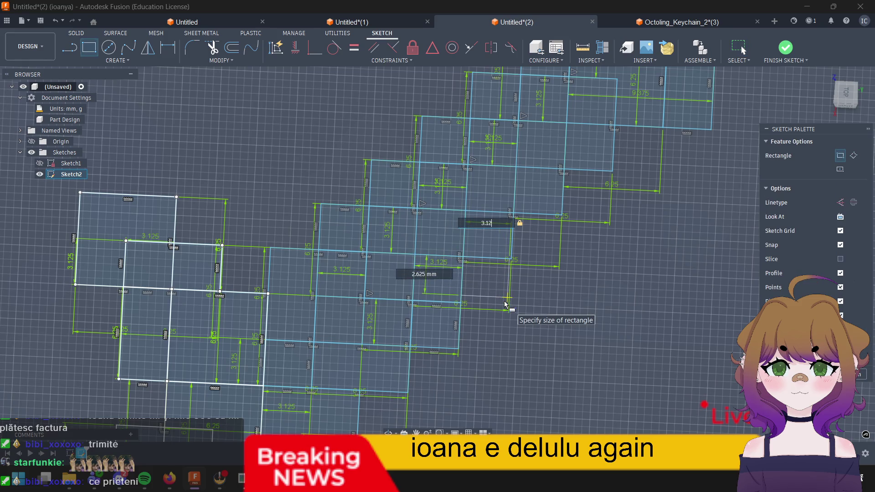
key(Tab)
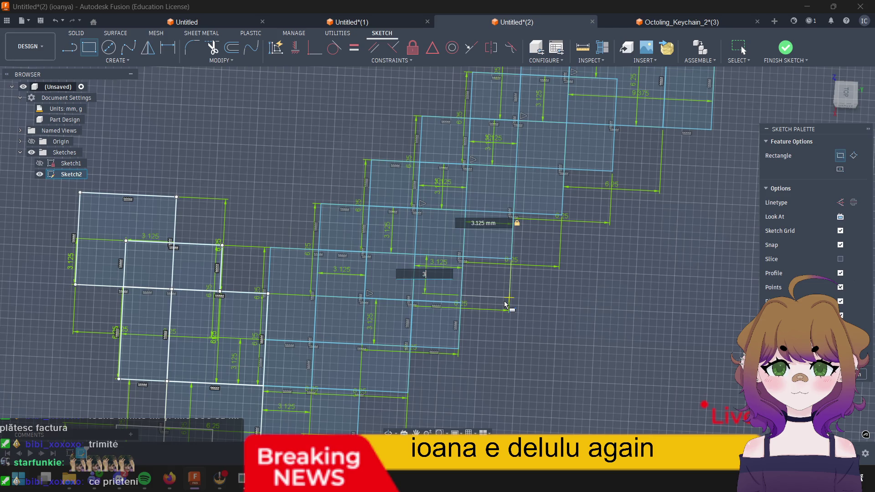
text(3.125)
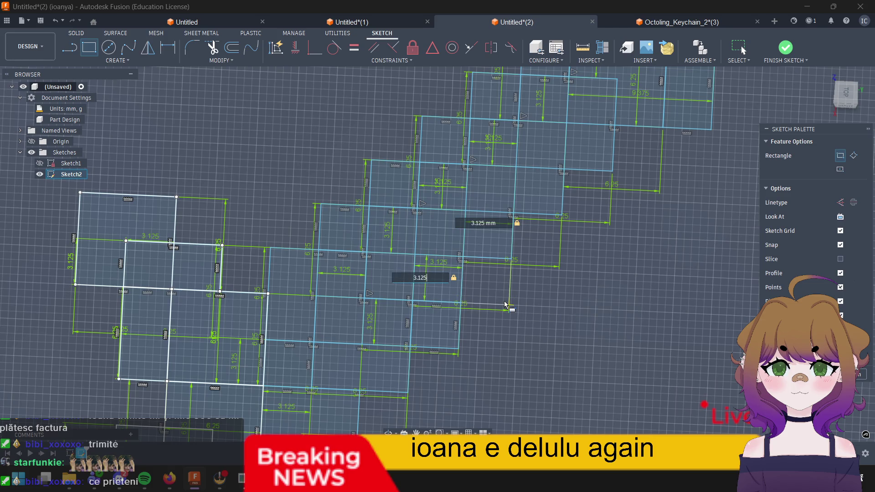
key(Return)
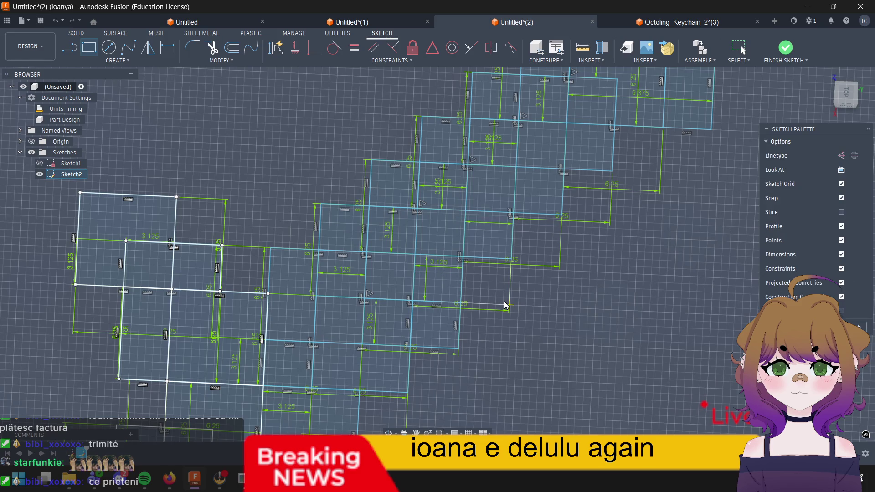
Step: Start a third 3.125 mm square further up-right, then cancel it unfinished
key(r)
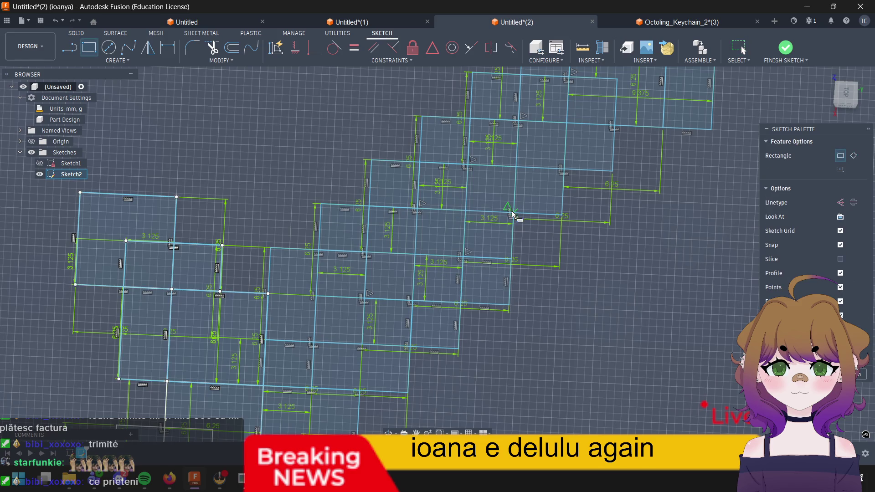
click(512, 217)
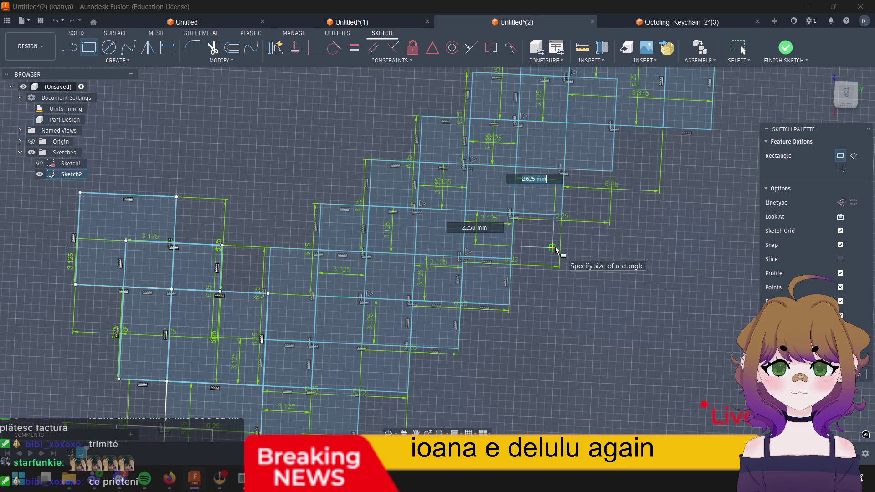
text(3.125)
key(Tab)
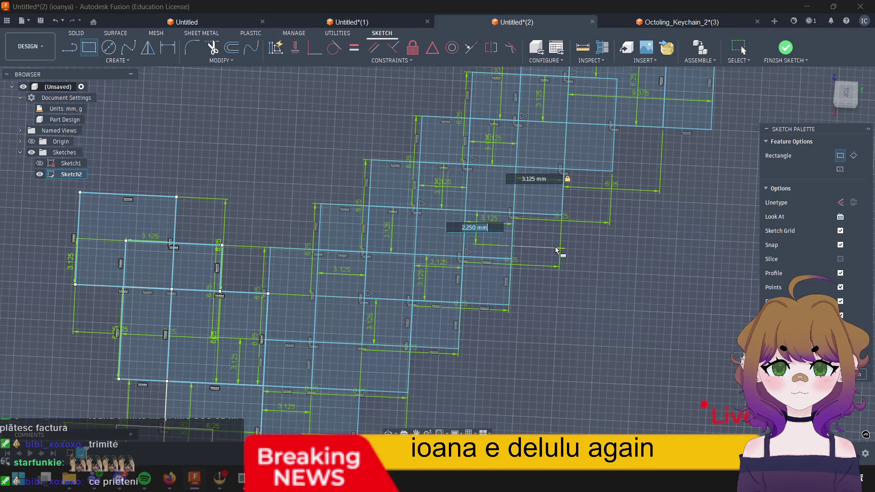
text(3.125)
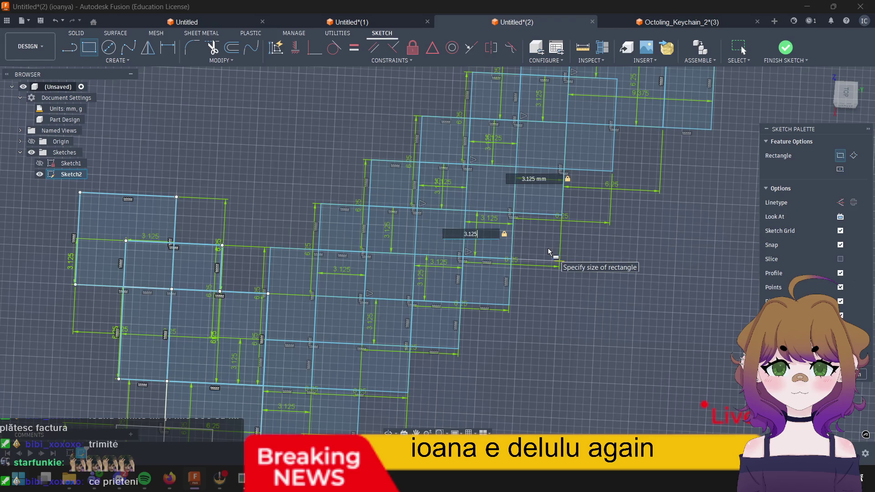
key(Escape)
scroll(575, 219, up, 2)
scroll(575, 222, up, 1)
Step: Draw a 3.125 by 3.125 mm square at the next blade step
key(r)
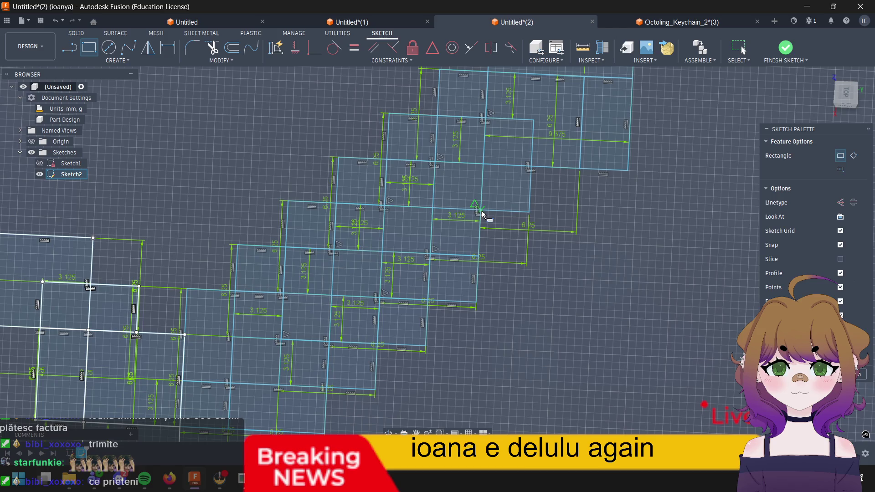
click(481, 215)
text(3)
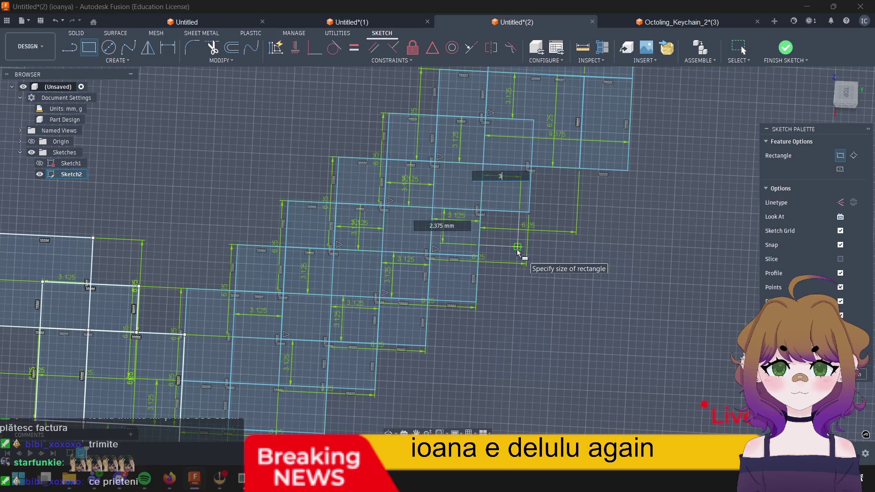
text(.125)
key(Tab)
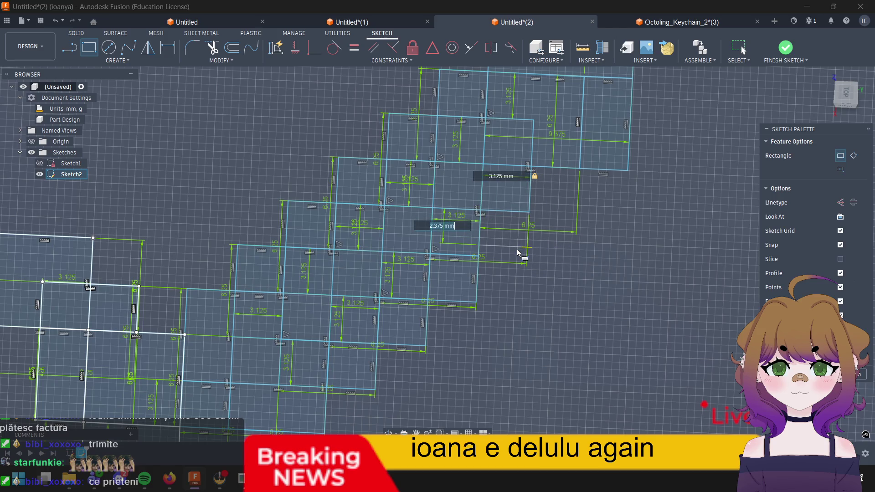
text(3.125)
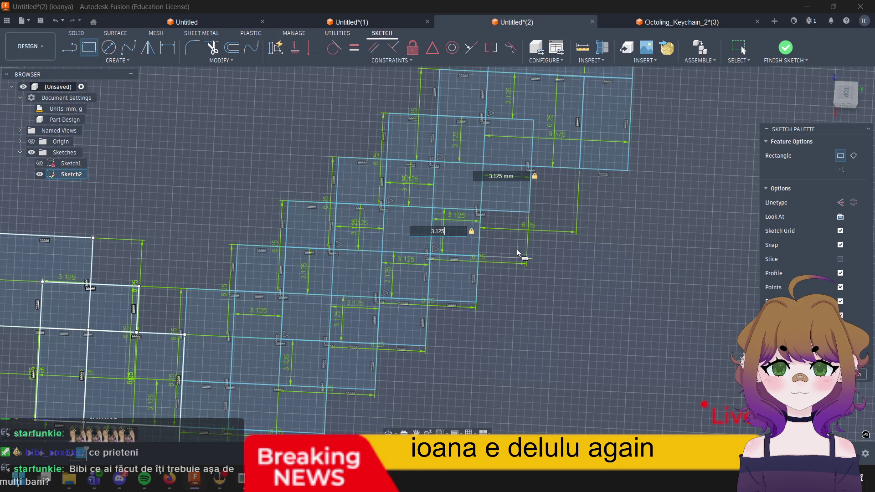
key(Return)
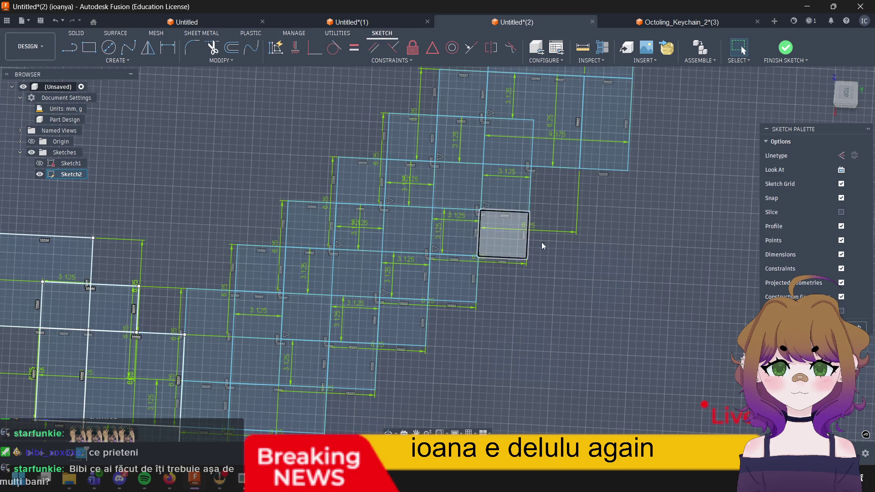
middle_drag(517, 250, 474, 307)
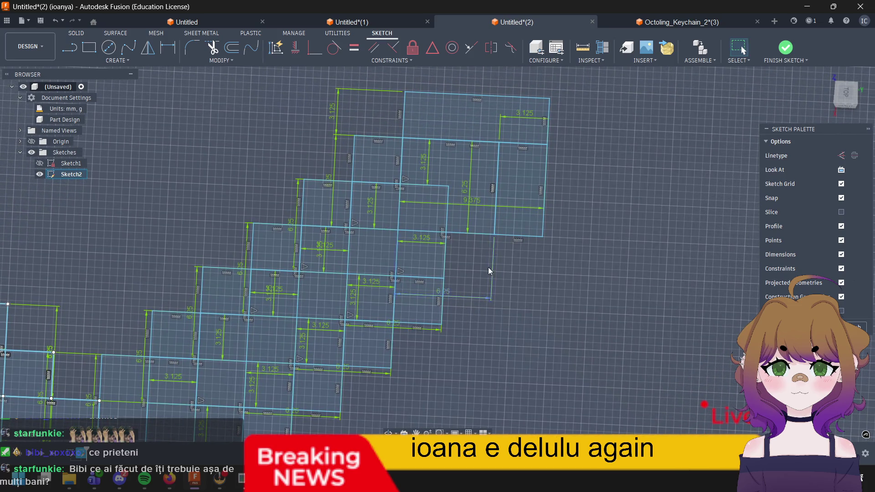
Step: Add another 3.125 mm square beside it and anchor the next rectangle's corner
key(r)
click(448, 236)
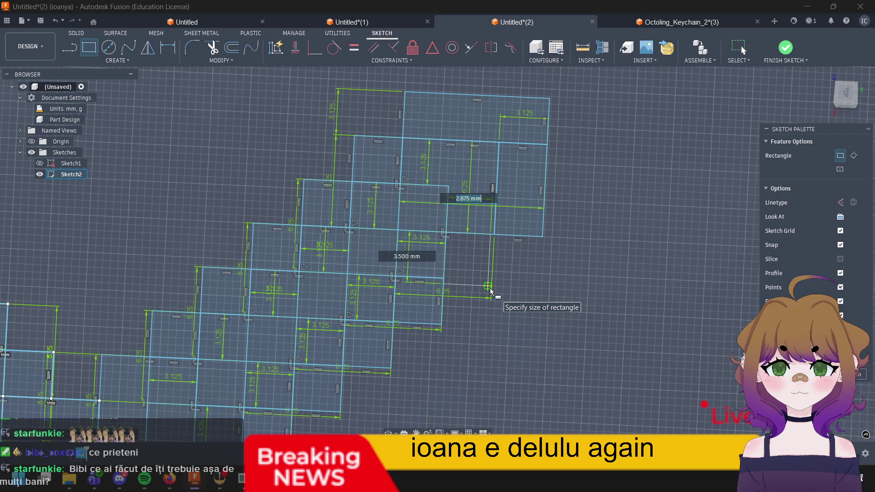
text(3.125)
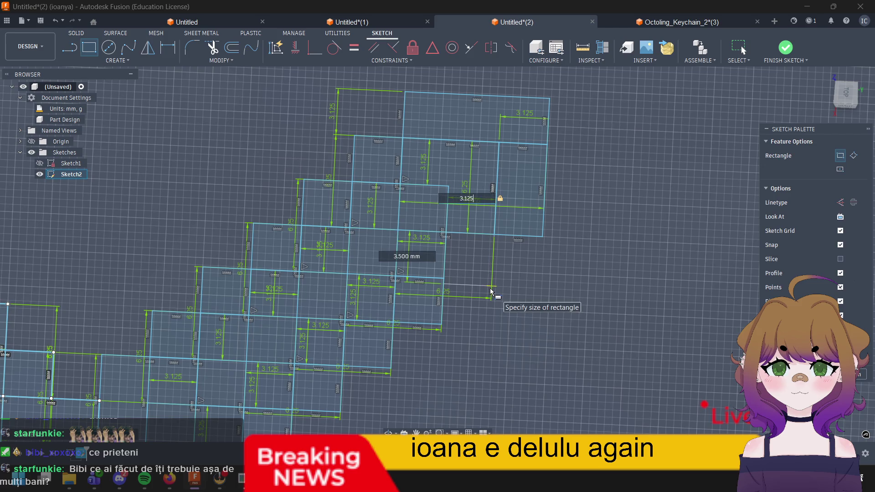
key(Tab)
text(3.125)
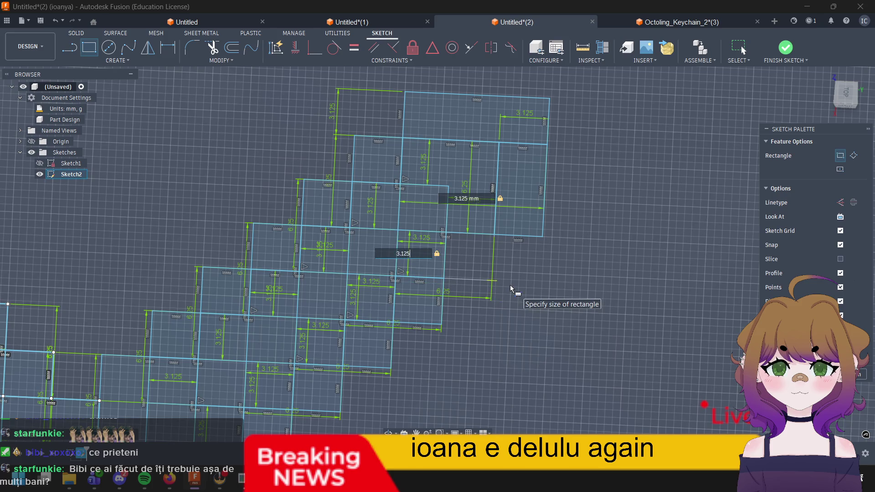
key(Return)
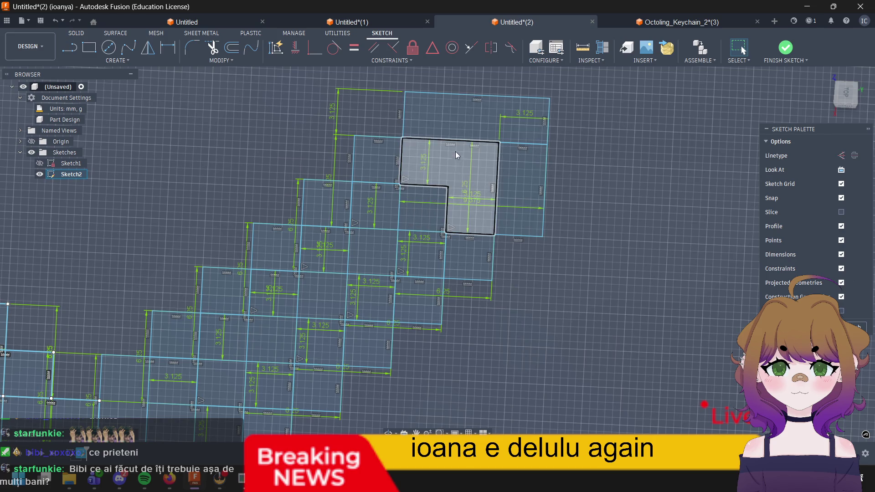
key(r)
click(450, 185)
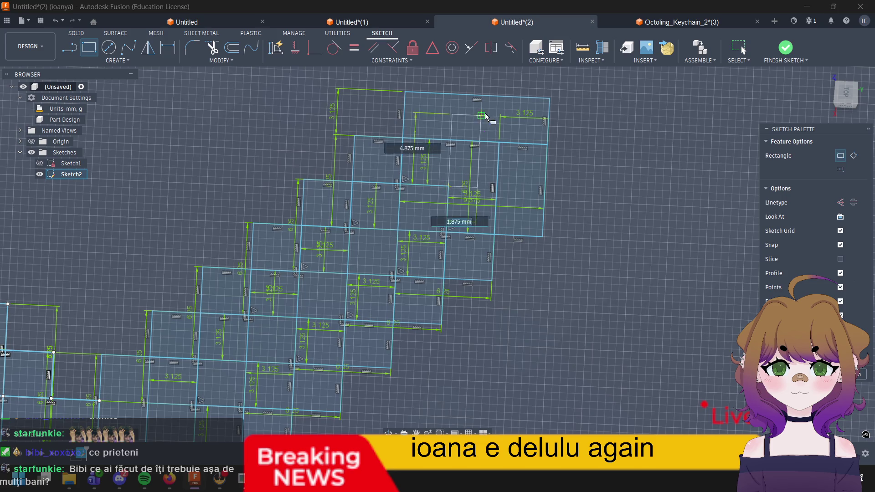
Step: Close the current rectangle and draw a 6.25 mm rectangle at the blade tip
click(549, 102)
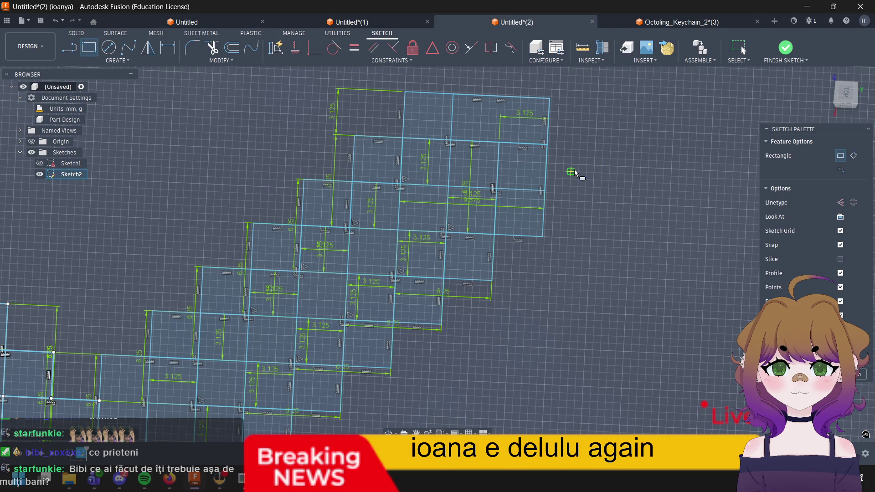
key(Escape)
scroll(593, 153, down, 2)
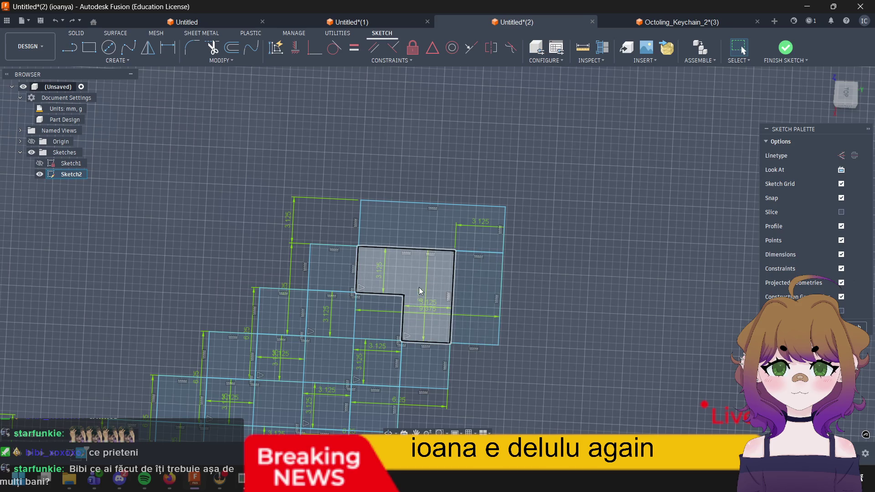
key(r)
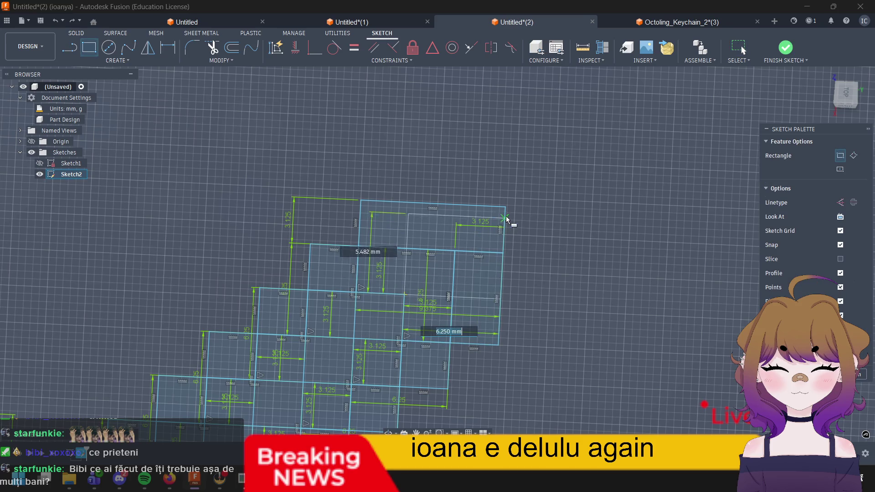
text(6)
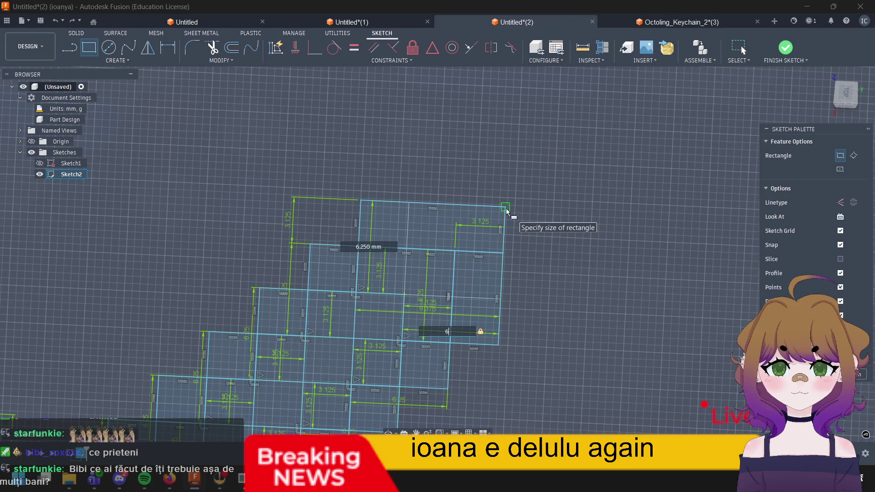
text(.25)
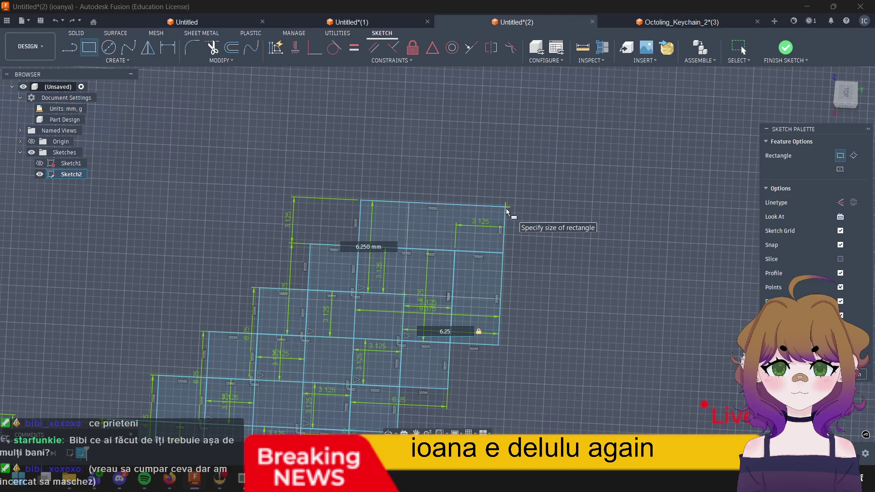
key(Tab)
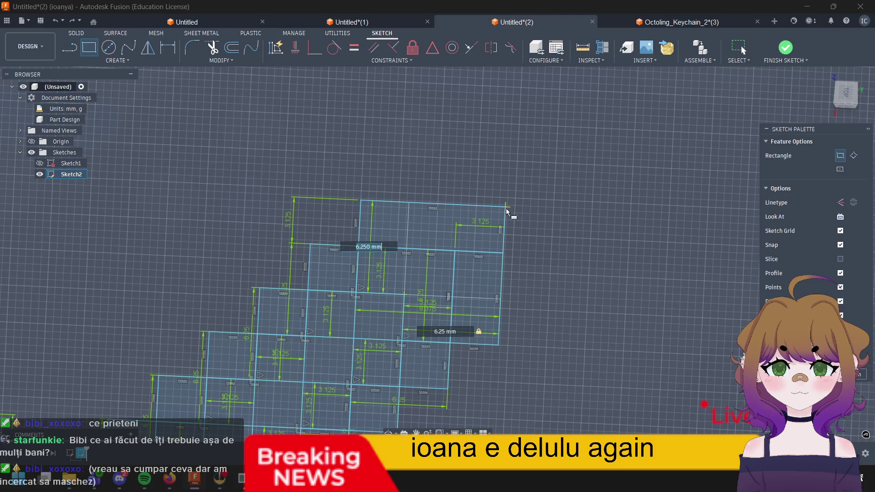
key(Return)
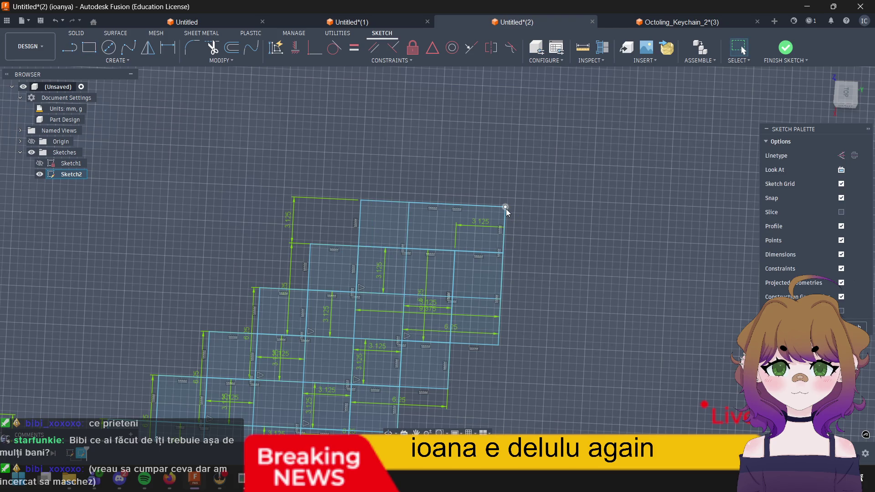
Step: Draw the next dimensioned rectangle above the blade tip
key(r)
click(410, 207)
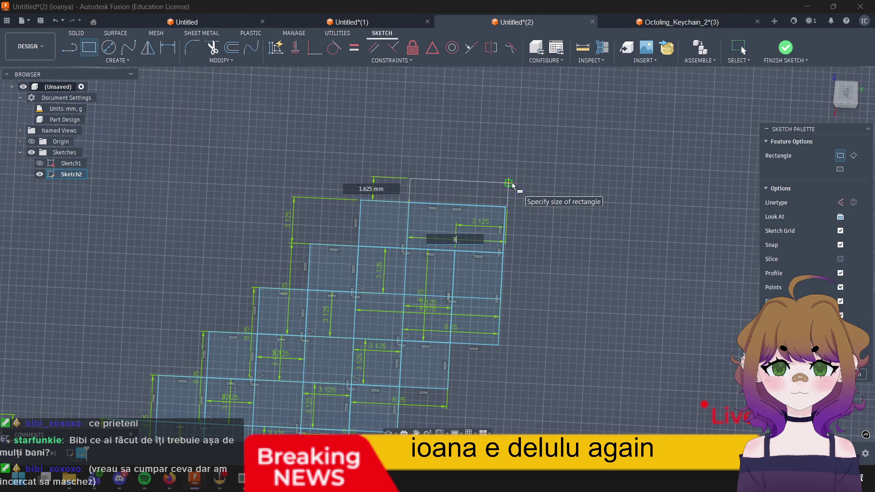
text(3.125)
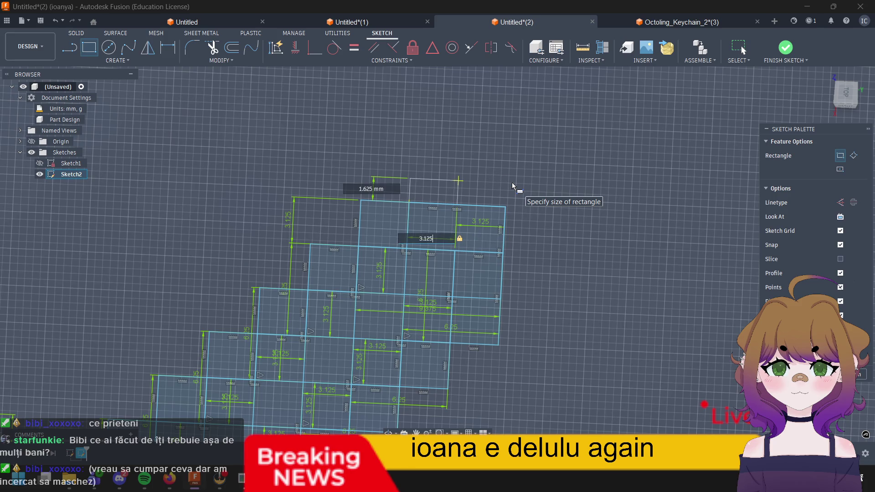
key(Tab)
text(9.375)
key(Return)
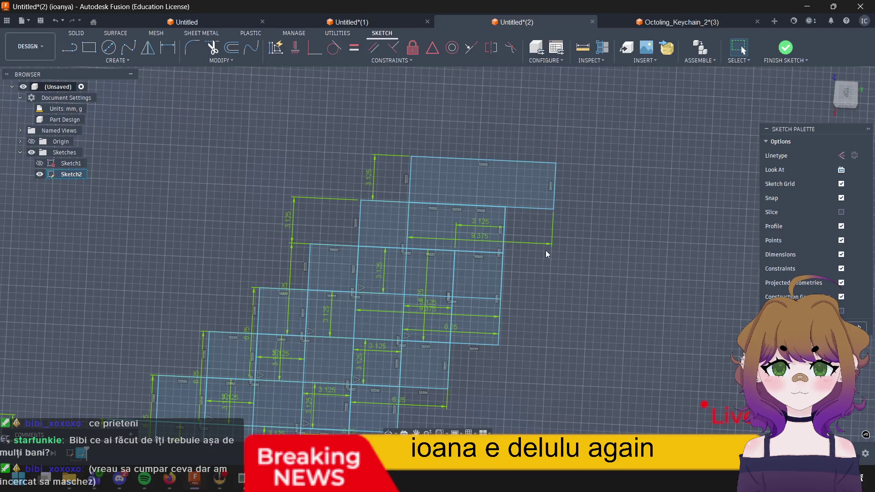
Step: Finish the tip with a 3.125 by 6.25 mm rectangle
click(508, 209)
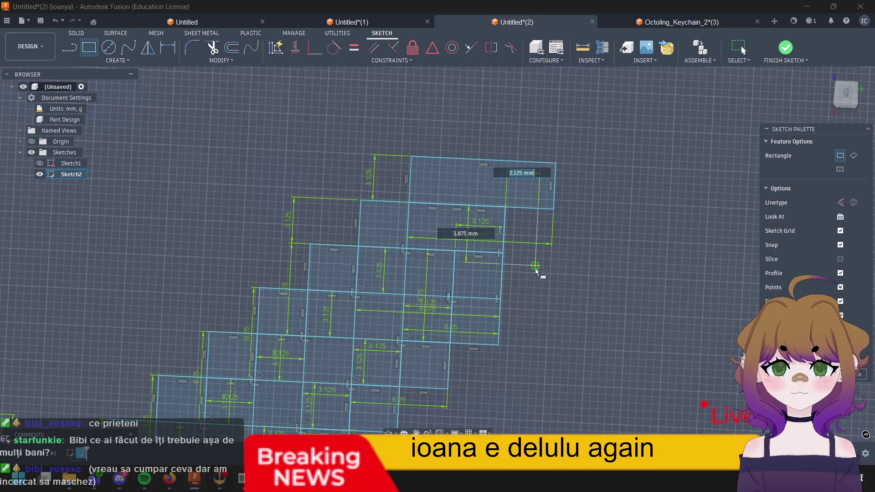
text(3)
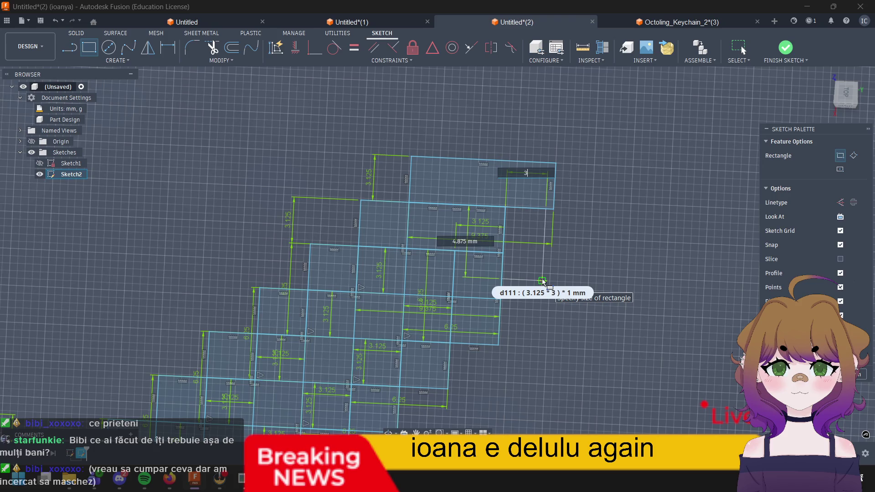
text(.125)
key(Tab)
text(6.25)
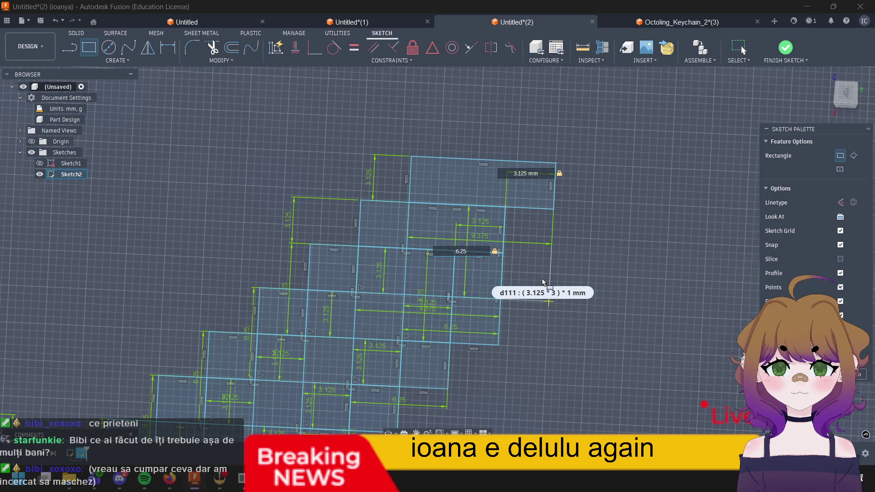
key(Return)
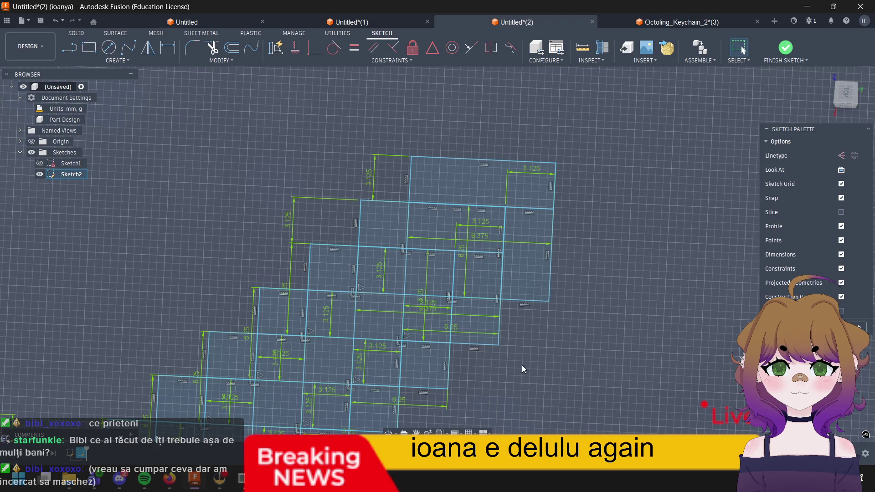
scroll(487, 318, down, 5)
scroll(487, 318, down, 5)
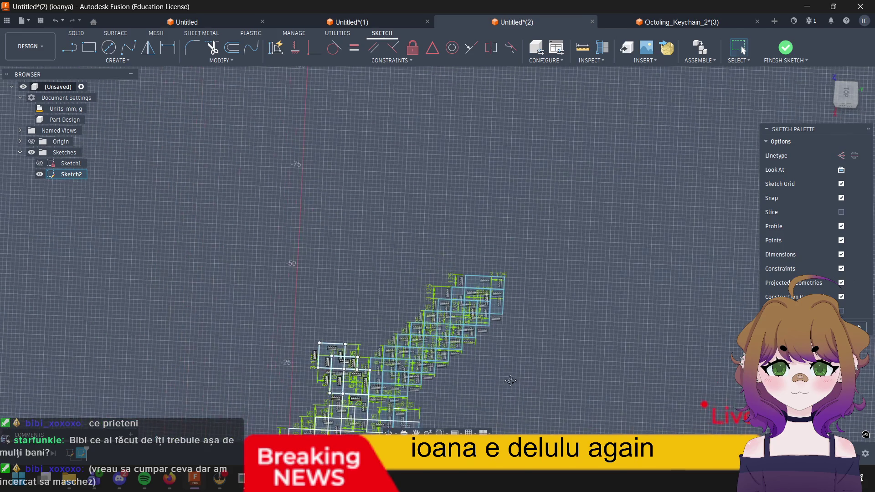
Step: Center the whole pixel sword in view and reveal the Finish Sketch option
middle_drag(510, 380, 553, 225)
scroll(553, 226, up, 3)
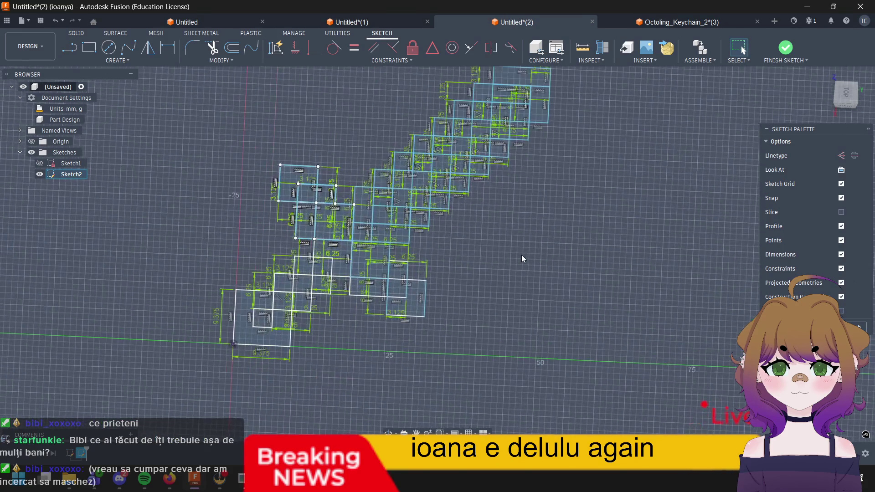
scroll(594, 269, down, 1)
scroll(594, 269, up, 1)
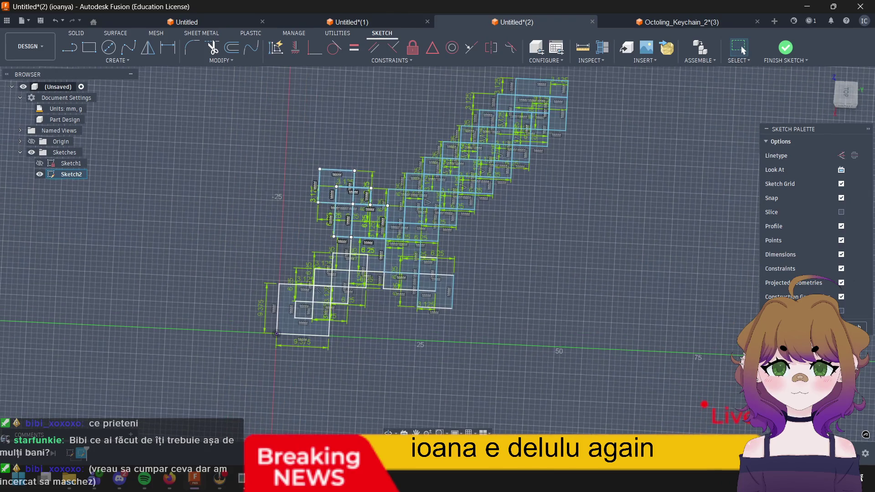
click(806, 60)
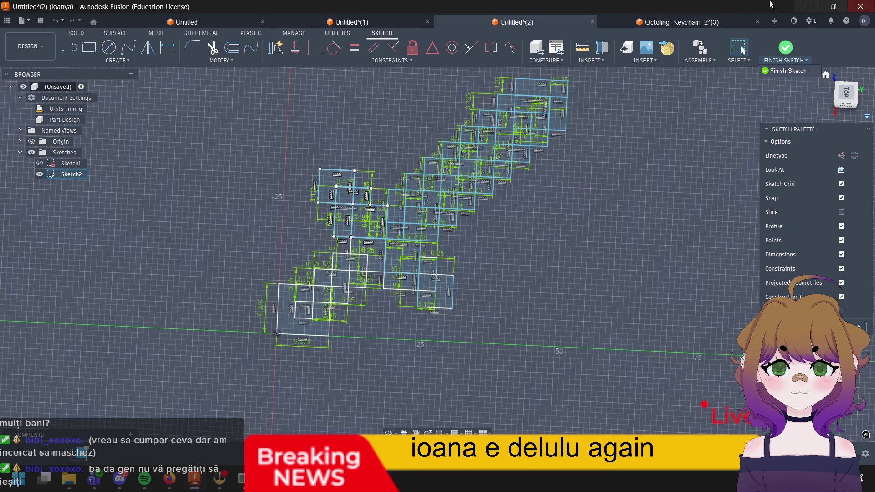
Step: Finish Sketch2, inspect the sword in a tilted 3D view, and begin a new sketch
click(788, 65)
mouse_move(479, 315)
middle_down()
mouse_move(508, 358)
mouse_move(528, 360)
middle_up()
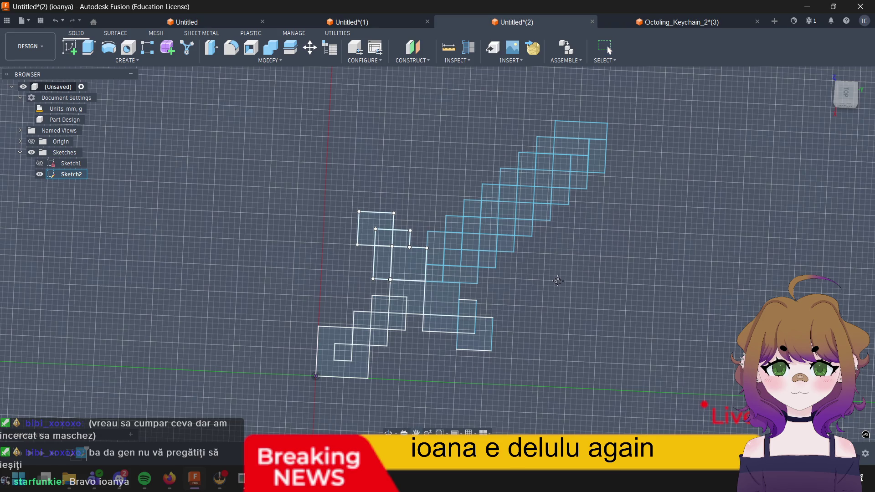
middle_drag(557, 281, 471, 312)
mouse_move(580, 228)
shift+middle_down()
mouse_move(478, 295)
mouse_move(499, 205)
mouse_move(483, 192)
shift+middle_up()
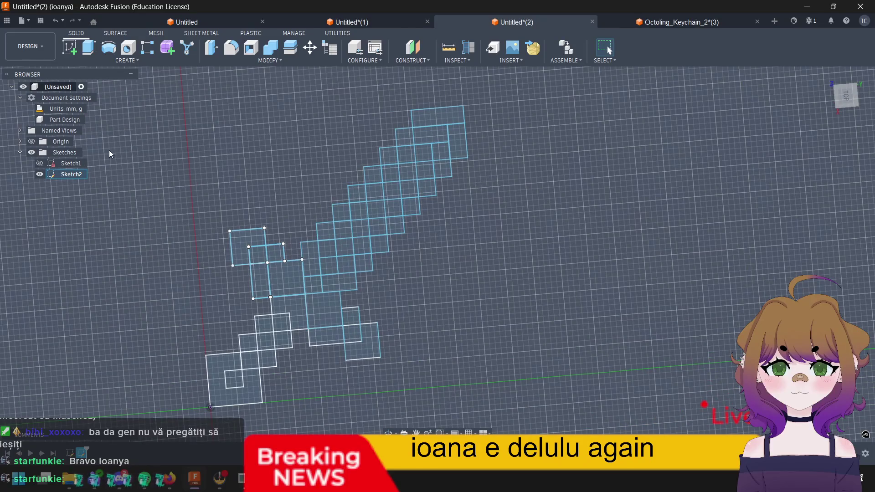
click(70, 48)
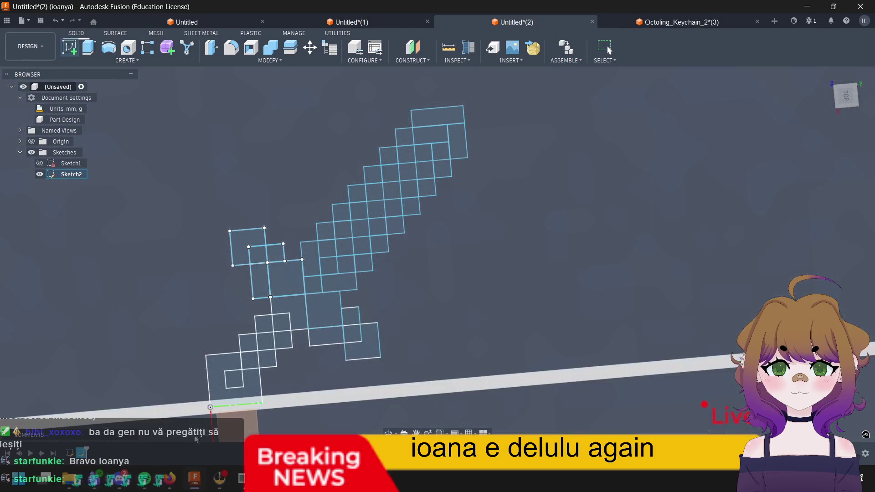
Step: On the chosen plane, draw a 9.375 by 9.375 mm square continuing the diagonal blade
click(596, 335)
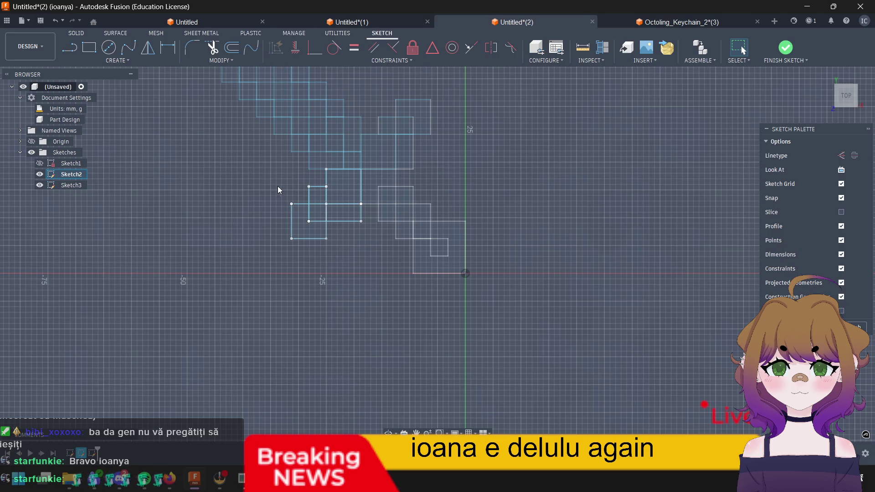
key(r)
click(417, 220)
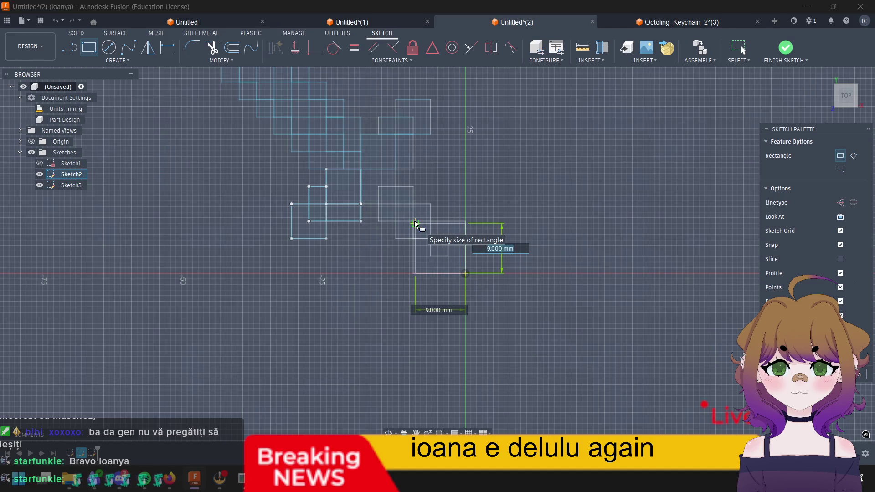
scroll(434, 218, up, 2)
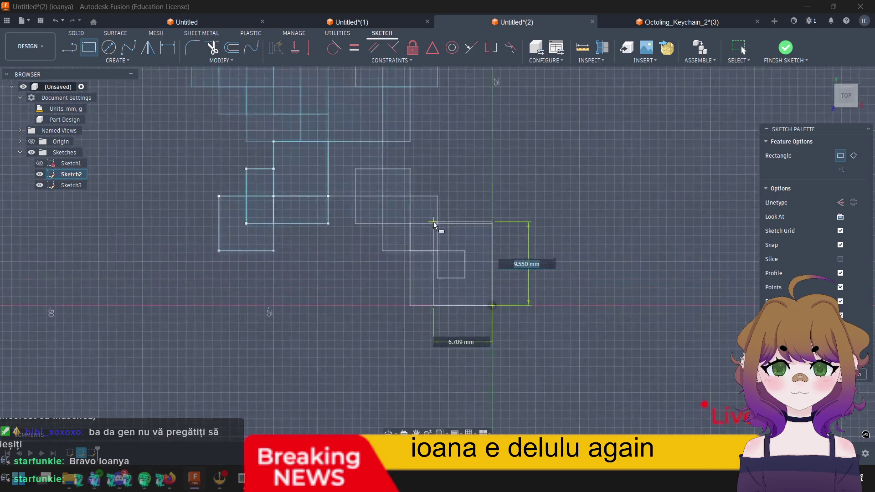
scroll(434, 222, up, 2)
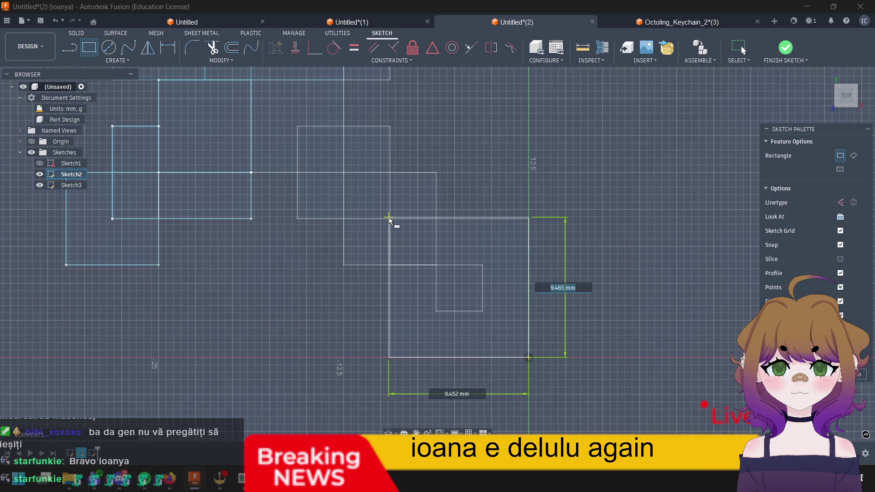
text(3.125)
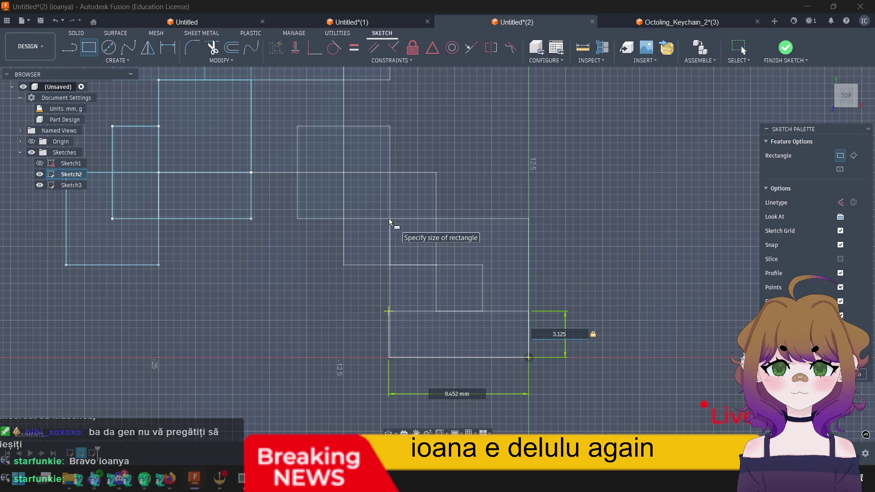
text(*3)
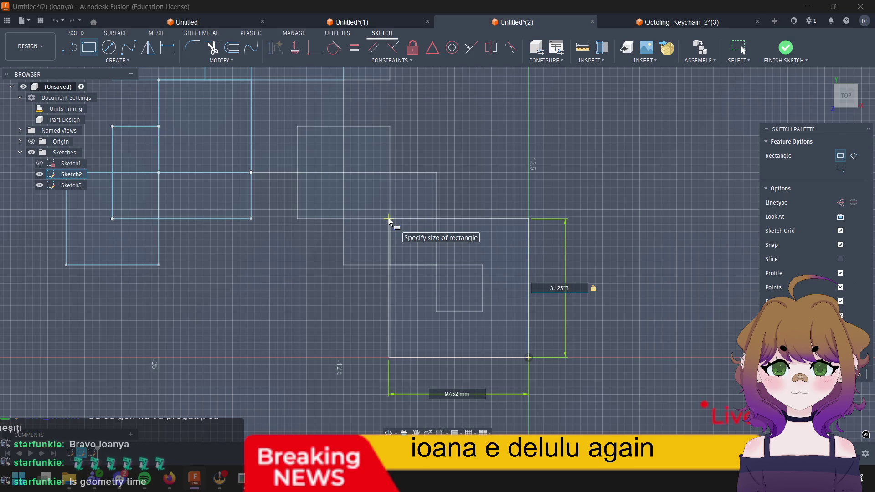
key(Tab)
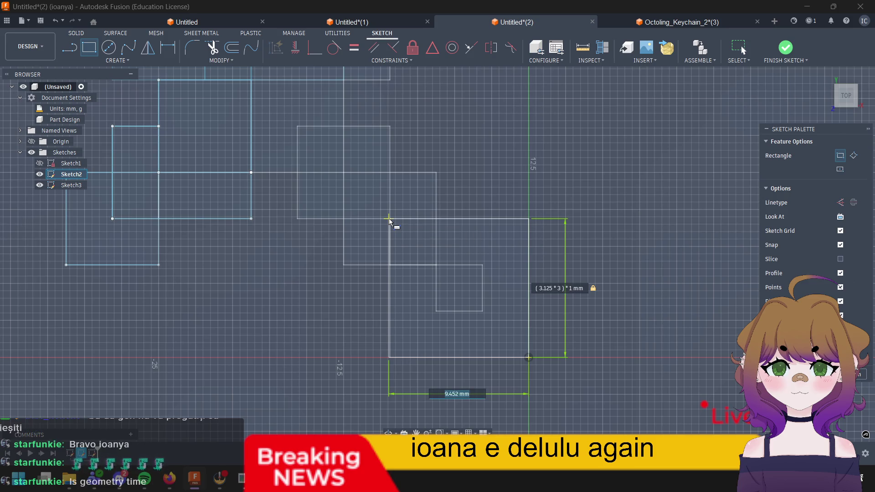
text(3.125*3)
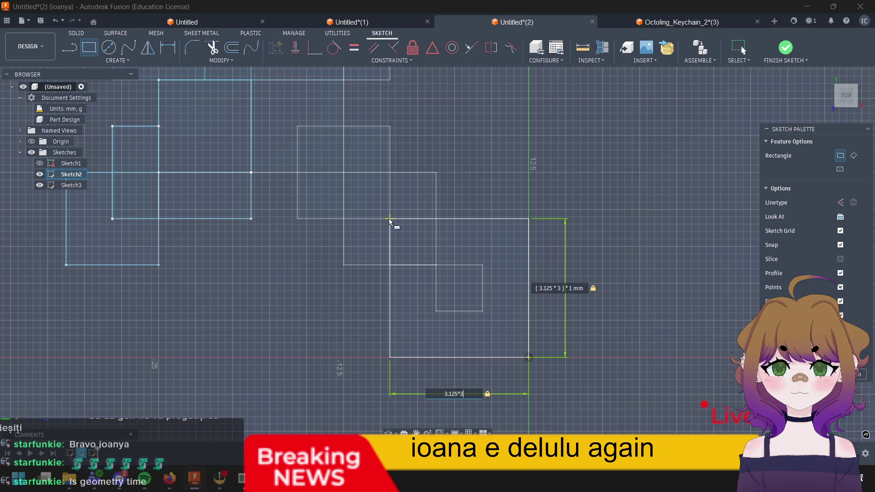
key(Return)
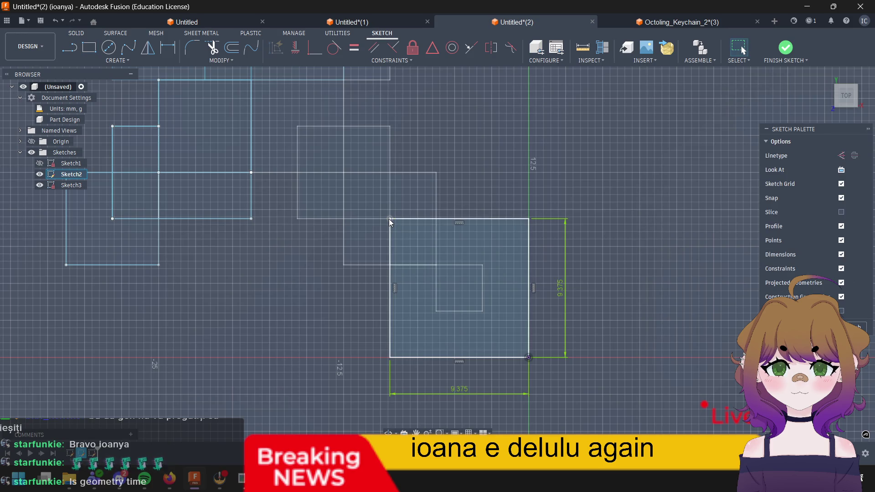
click(230, 48)
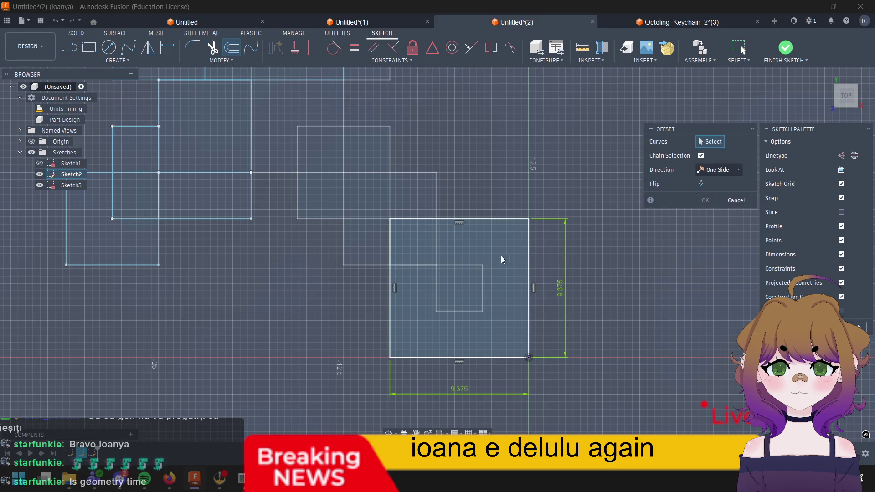
Step: Offset the 9.375 mm square inward by 3.125 mm to create a centered inset square
click(482, 226)
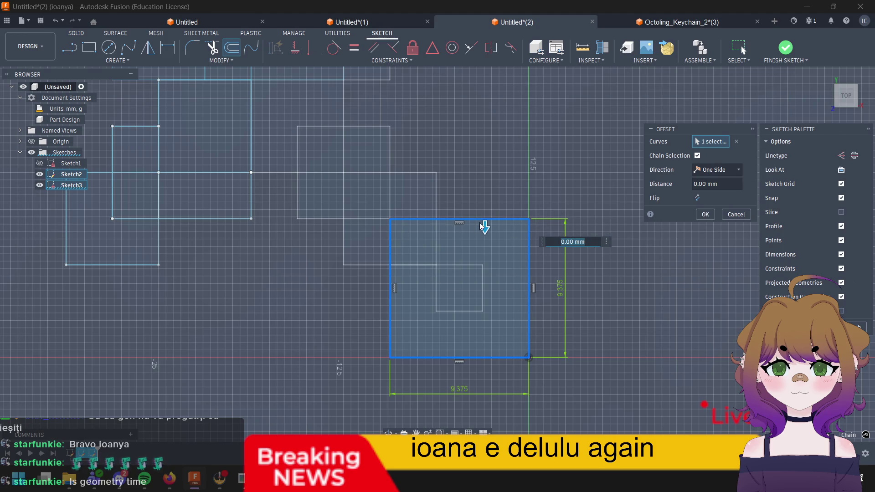
click(573, 241)
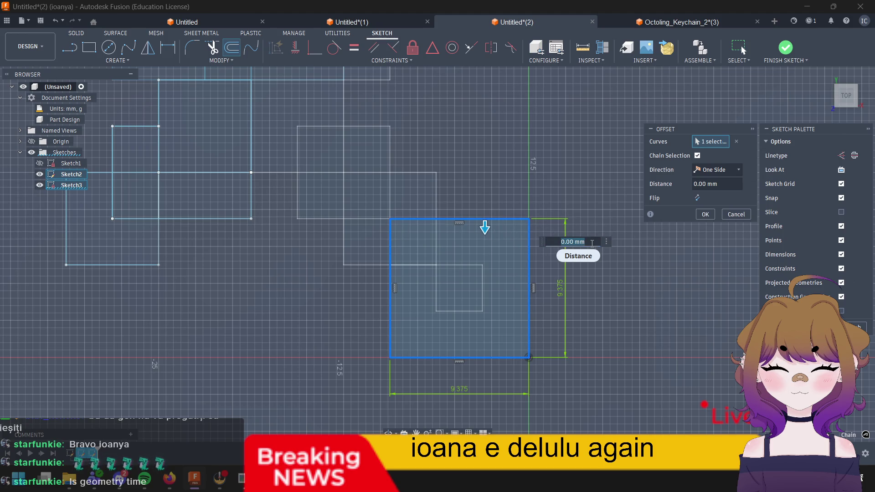
text(3.125)
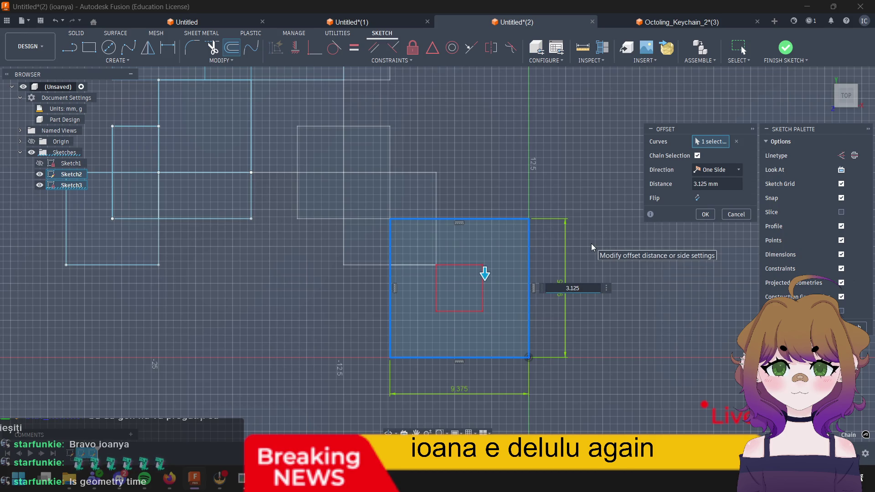
key(Return)
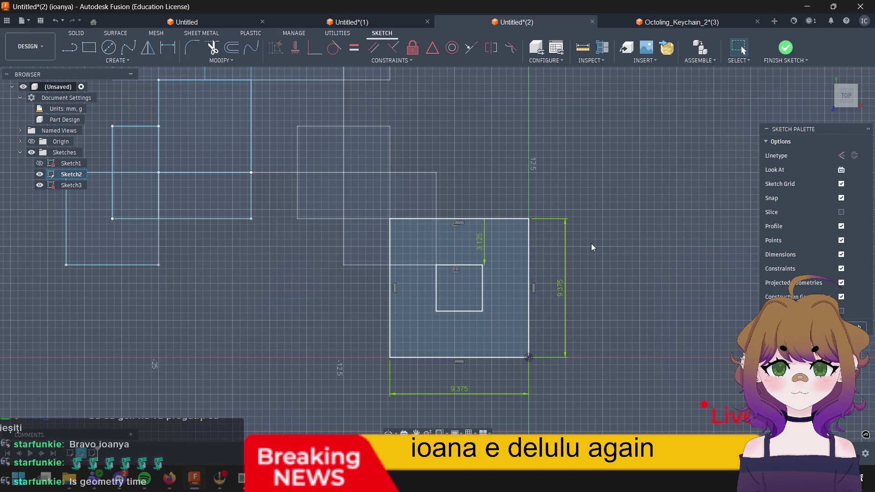
middle_drag(456, 180, 460, 183)
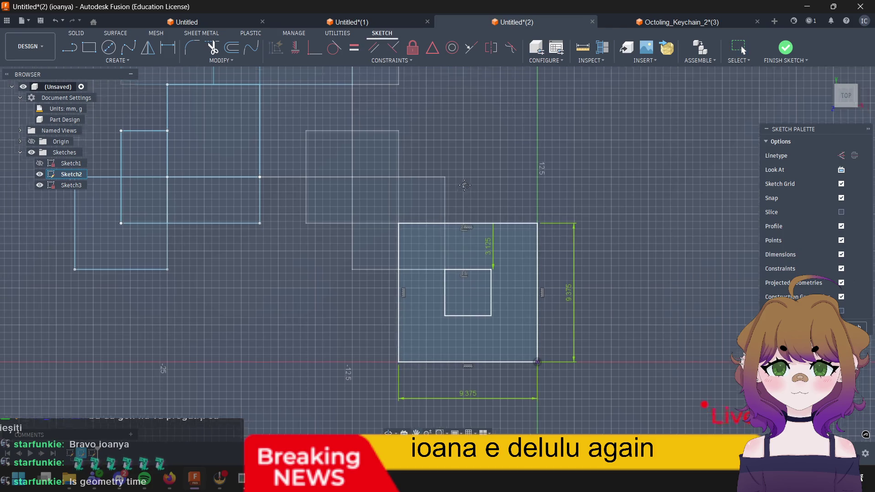
scroll(459, 183, up, 2)
Step: Draw a 6.25 mm square corner-to-corner up-left of the 9.375 mm square
click(507, 269)
shift+click(458, 257)
key(r)
click(482, 279)
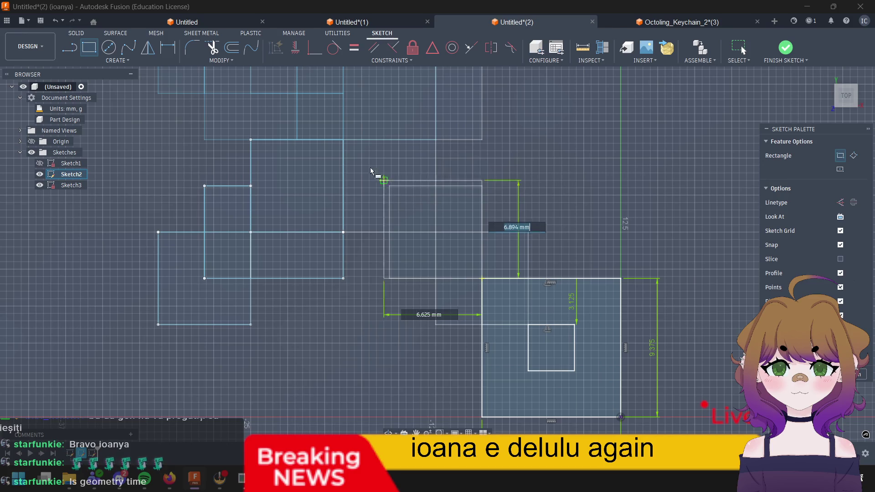
click(393, 190)
click(484, 279)
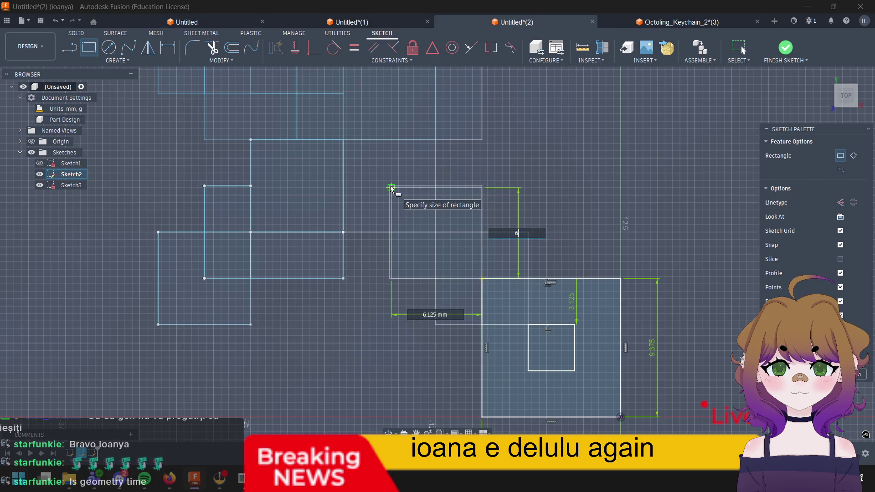
text(6.25)
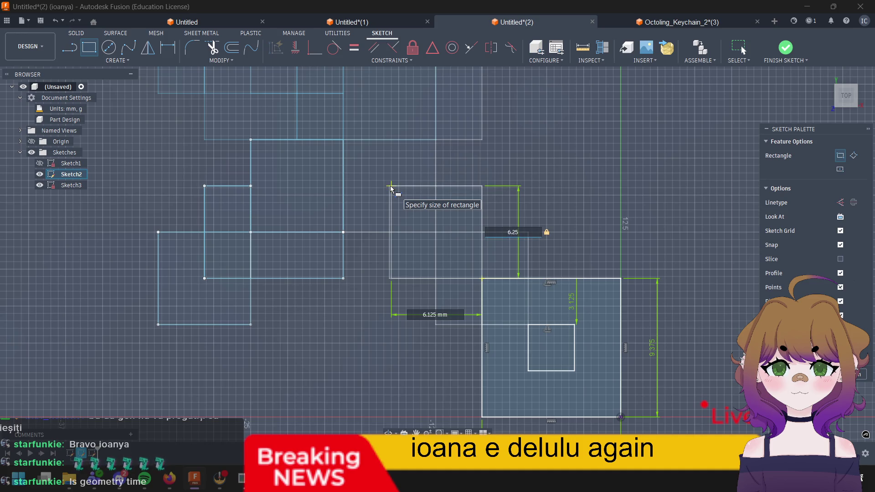
key(Tab)
text(6)
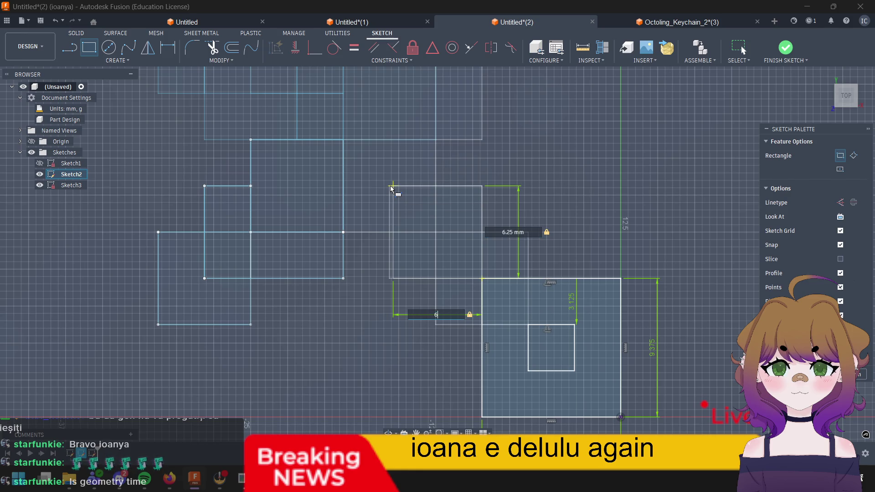
text(.25)
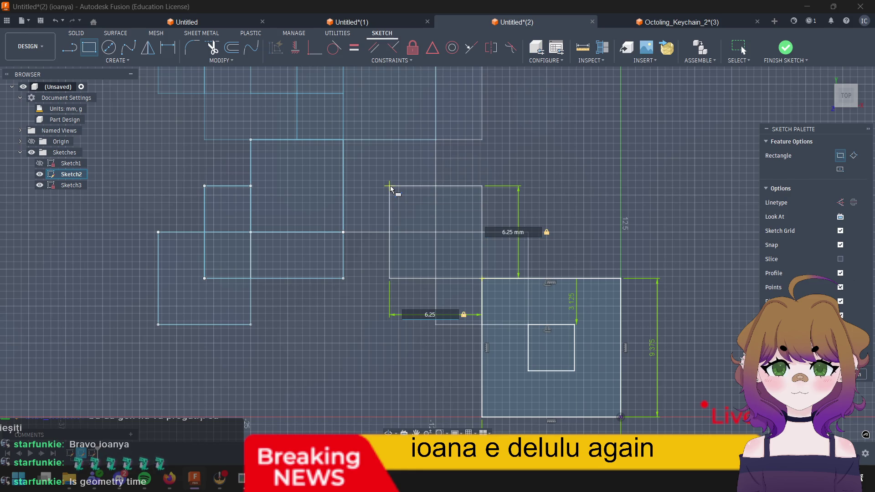
key(Return)
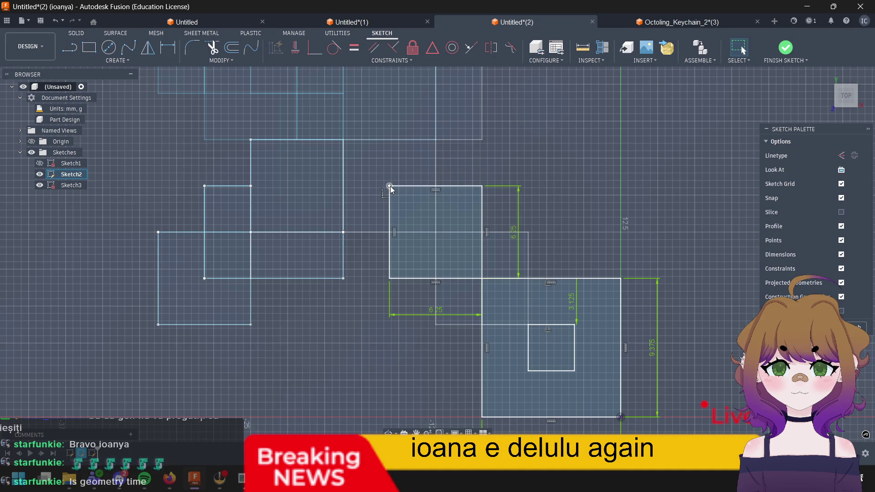
middle_drag(557, 164, 598, 207)
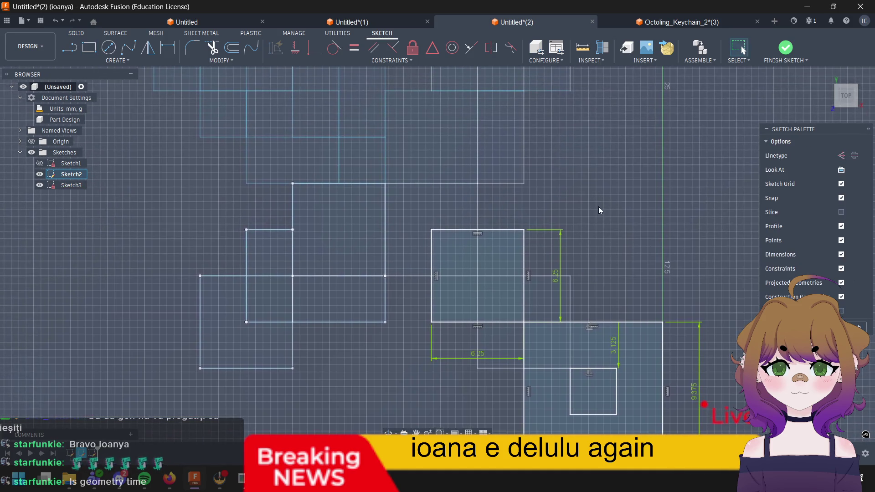
scroll(562, 203, up, 1)
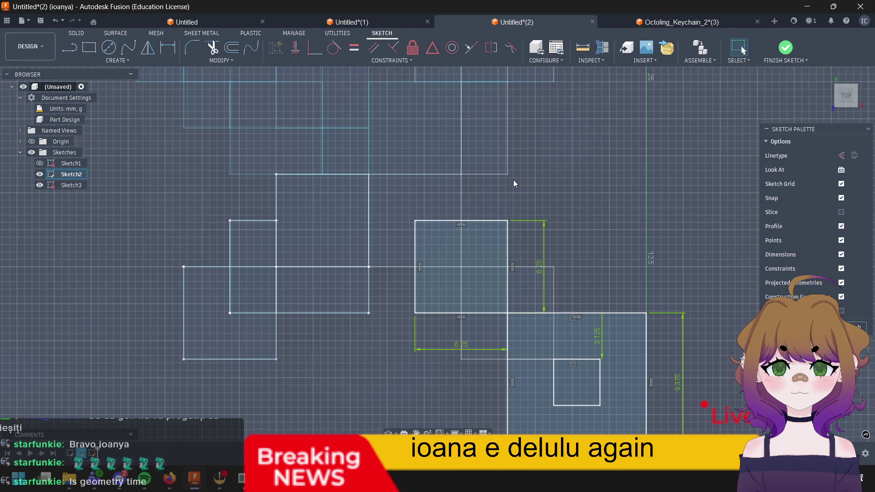
scroll(526, 184, up, 1)
scroll(568, 202, up, 1)
scroll(572, 198, up, 1)
Step: Delete the extra square sitting up-left of the 6.25 mm square
middle_drag(572, 179, 624, 239)
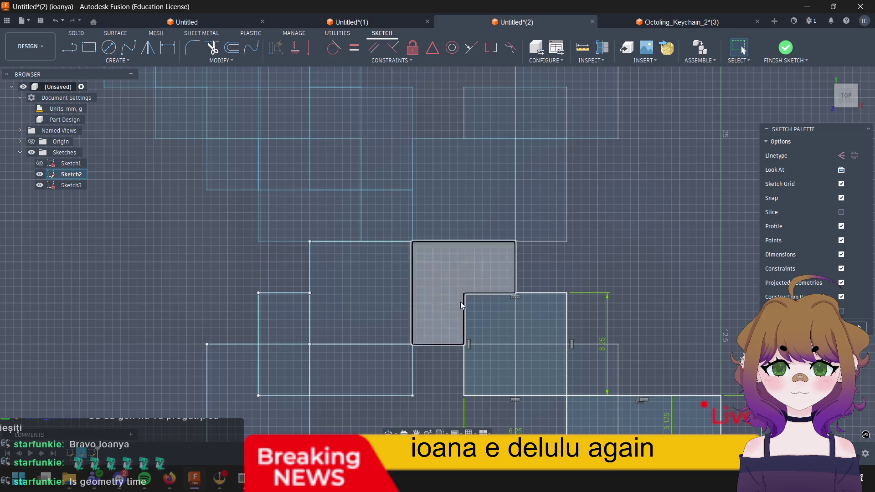
scroll(451, 178, down, 2)
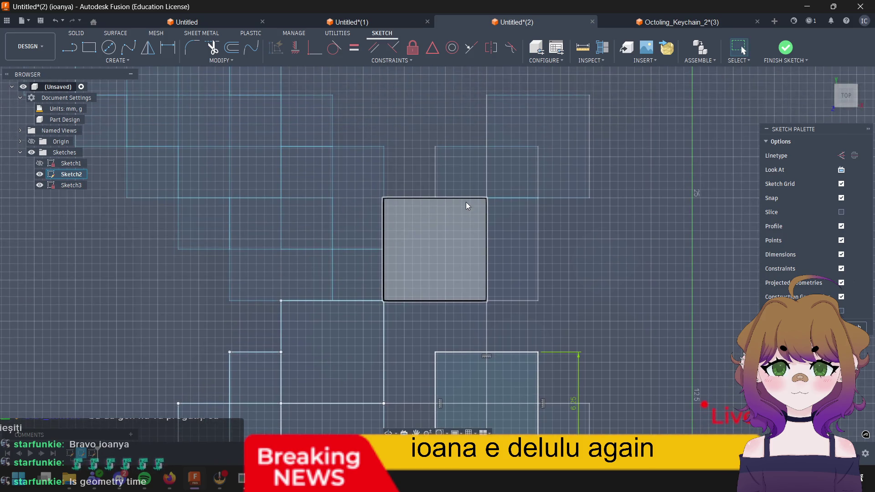
scroll(472, 171, down, 1)
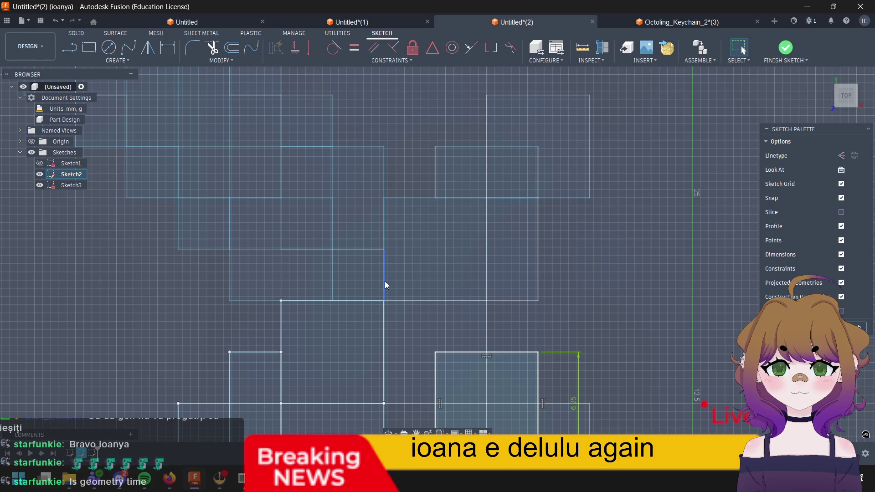
click(434, 253)
scroll(510, 248, up, 1)
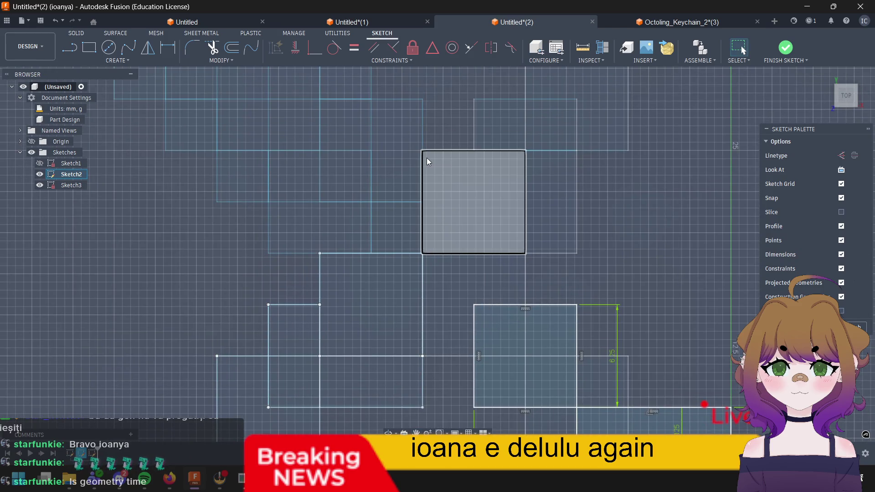
scroll(427, 158, down, 1)
key(Delete)
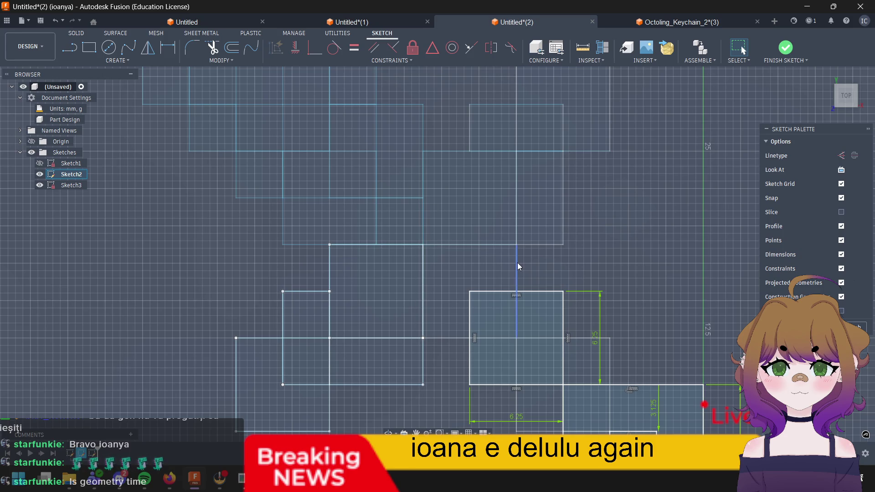
Step: Draw a 3.125 mm vertical line from the 6.25 mm square's top midpoint and start the next line
key(l)
click(517, 293)
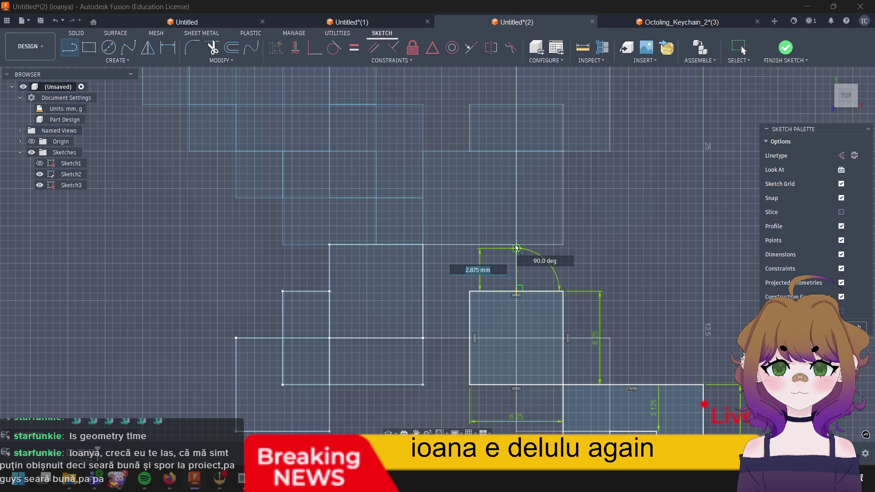
text(3.)
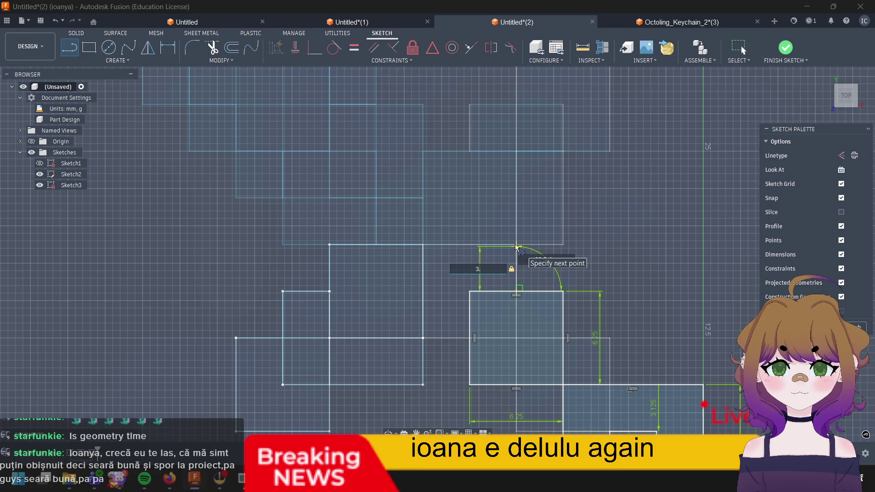
text(125)
key(Return)
key(Escape)
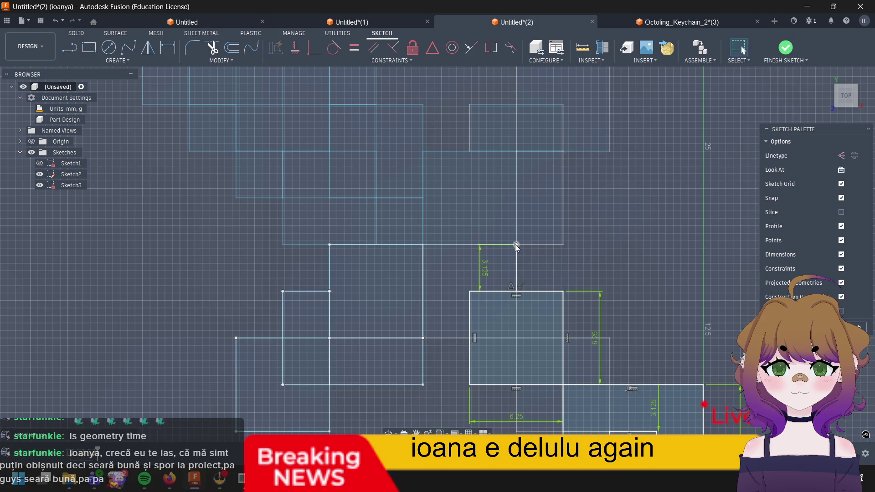
key(l)
click(516, 244)
text(3.12)
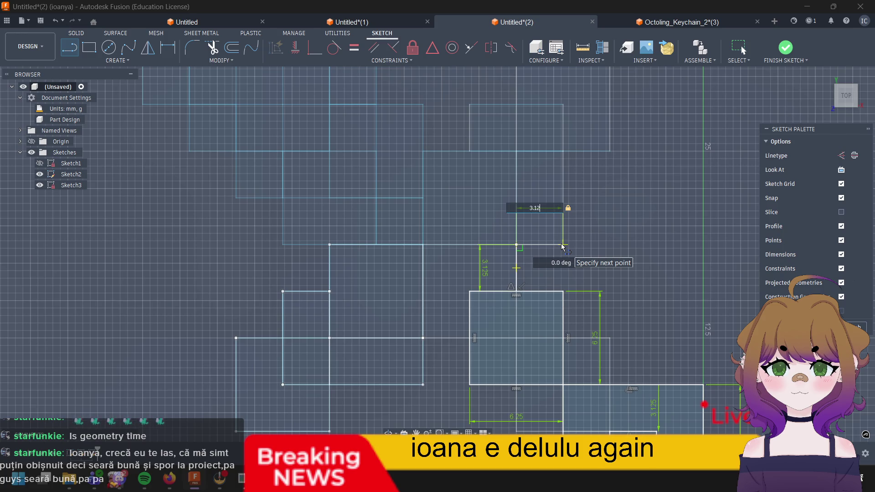
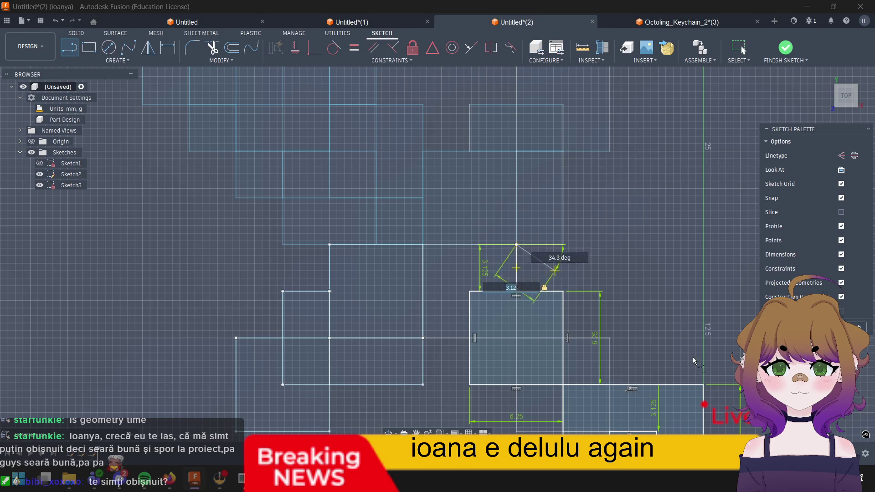
Step: Cancel the unfinished angled line and pan back to the staircase squares
key(Escape)
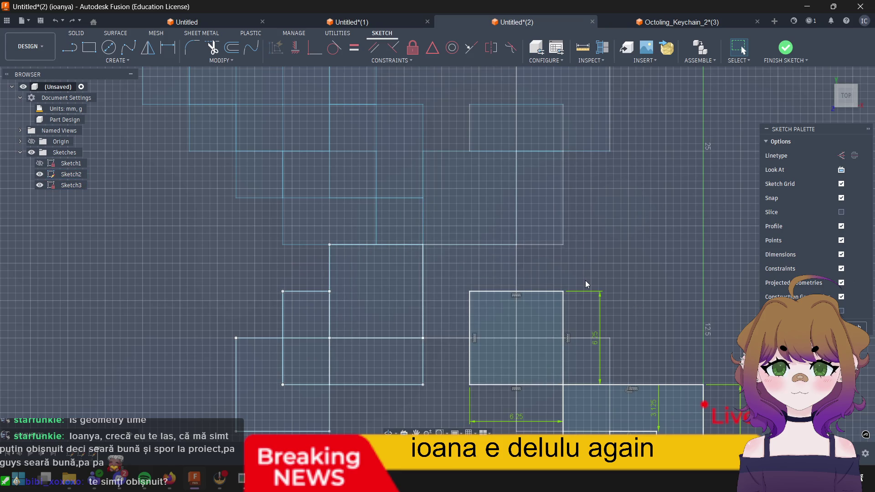
middle_drag(640, 282, 531, 206)
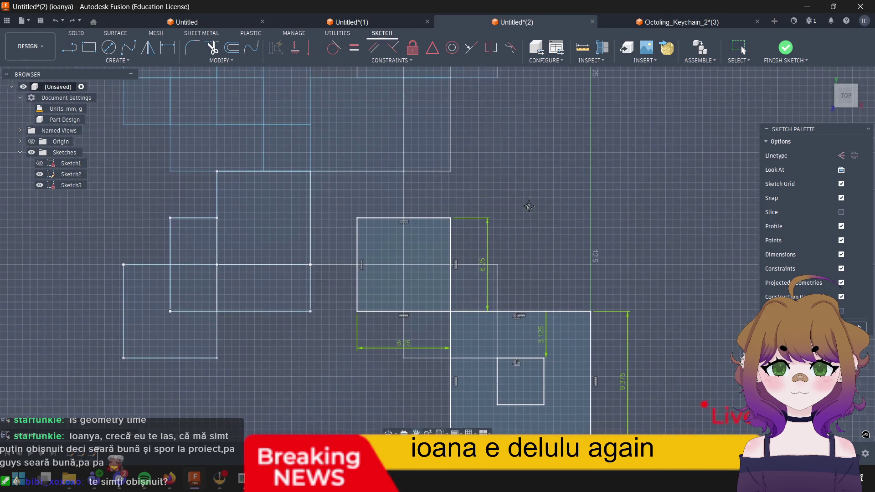
scroll(478, 195, down, 4)
scroll(352, 164, up, 3)
scroll(455, 190, down, 3)
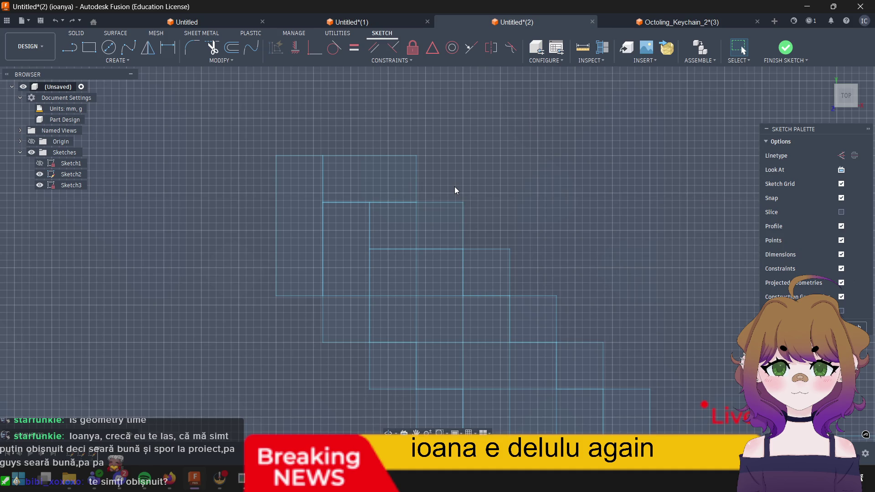
Step: Select the 6.25 mm square in the sketch and delete it with its dimensions
click(378, 180)
scroll(445, 178, up, 5)
scroll(448, 204, up, 5)
scroll(370, 182, down, 5)
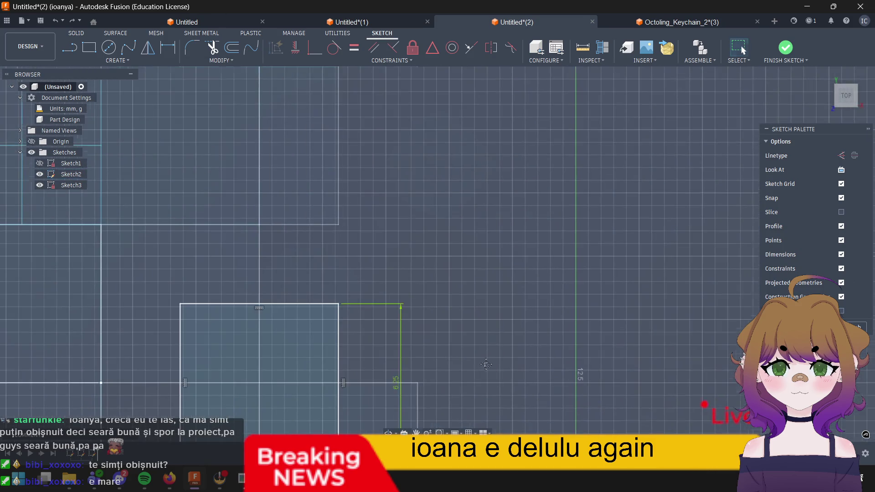
scroll(370, 182, up, 4)
scroll(371, 186, down, 3)
click(157, 235)
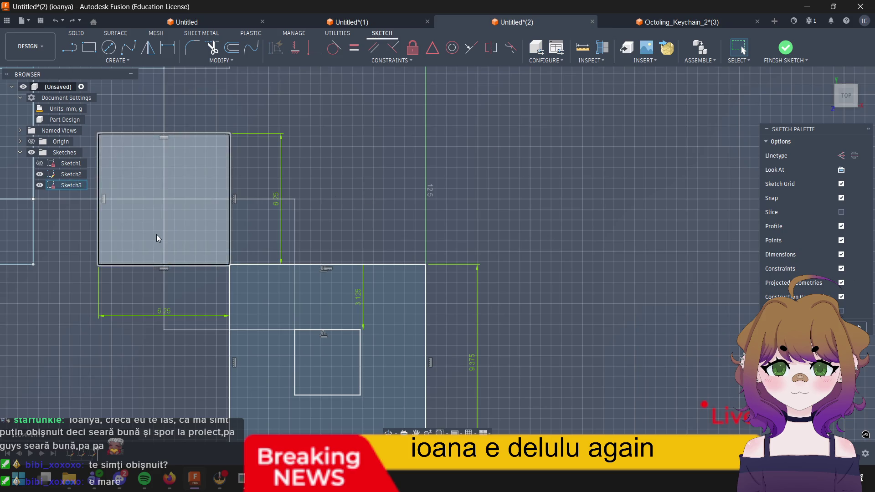
scroll(178, 206, down, 3)
middle_drag(424, 194, 529, 217)
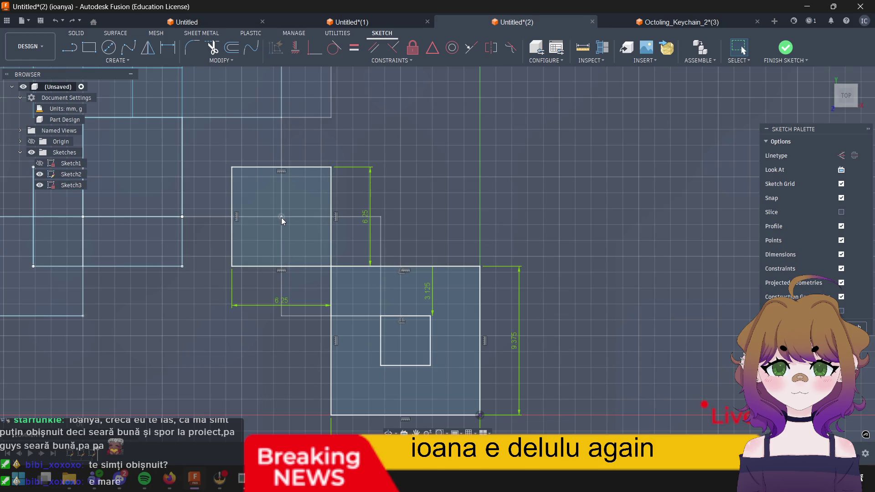
click(258, 191)
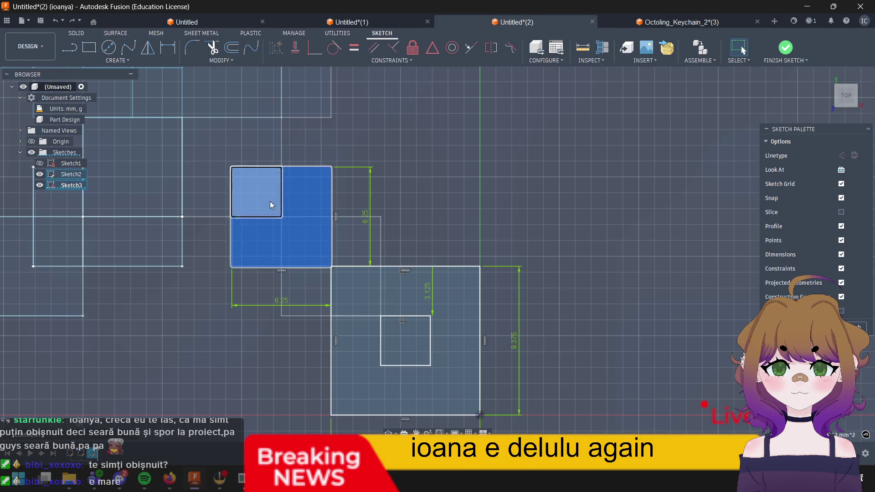
key(Delete)
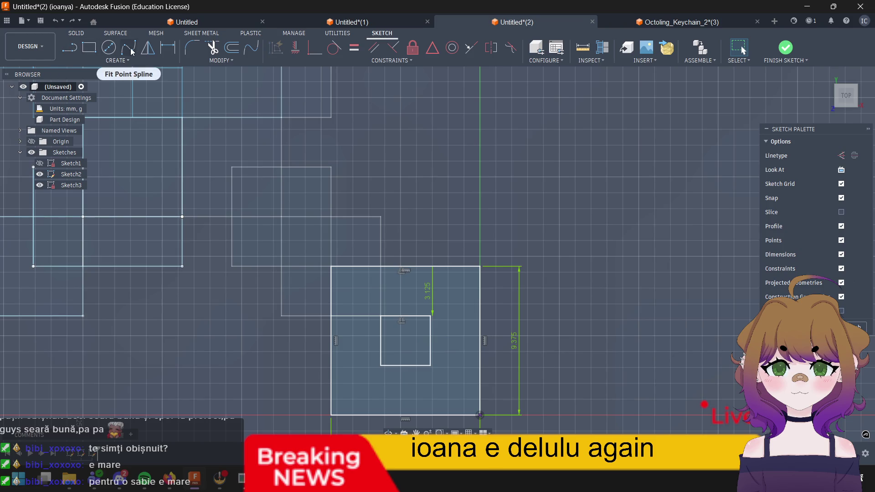
Step: Draw a 3.125 mm horizontal line running left from the large square's left edge
click(71, 48)
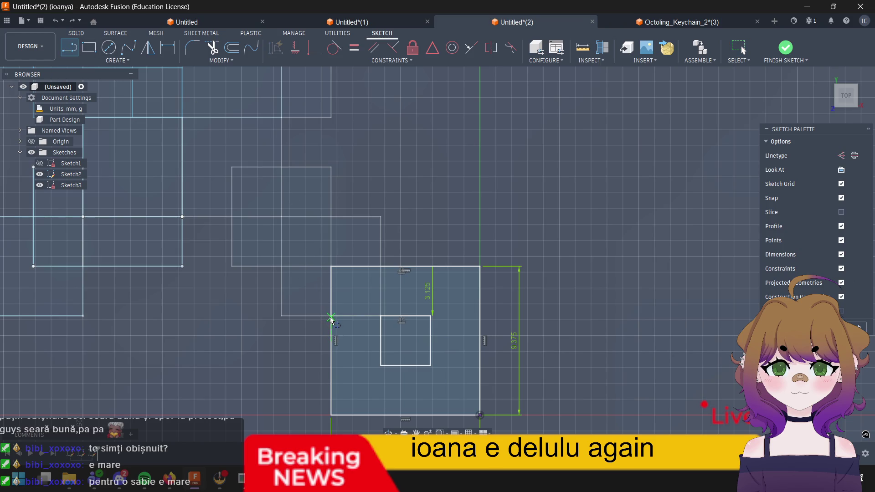
click(117, 60)
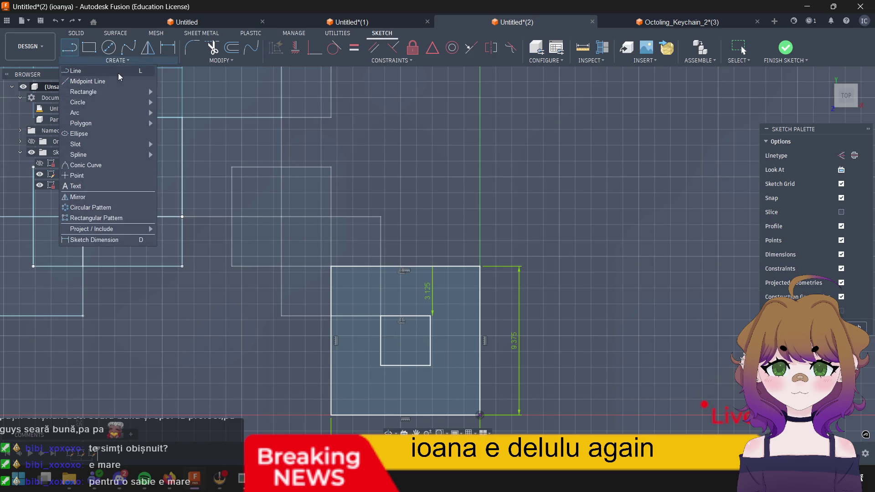
click(141, 75)
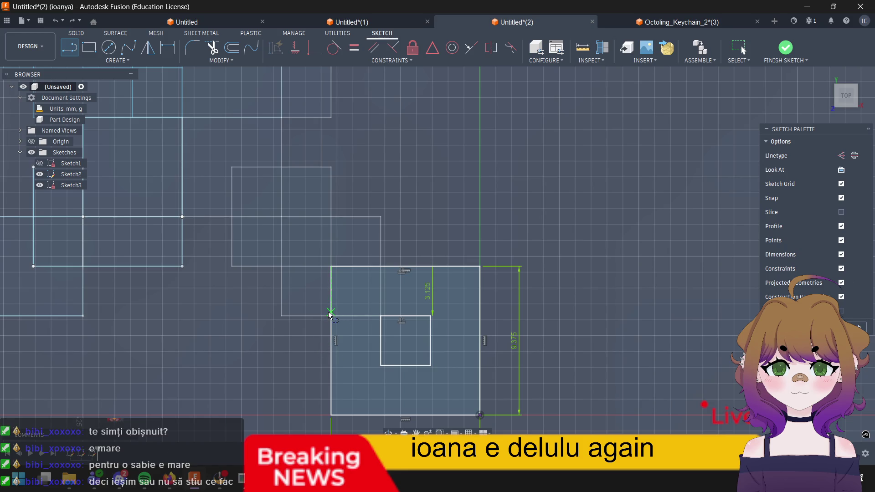
click(381, 318)
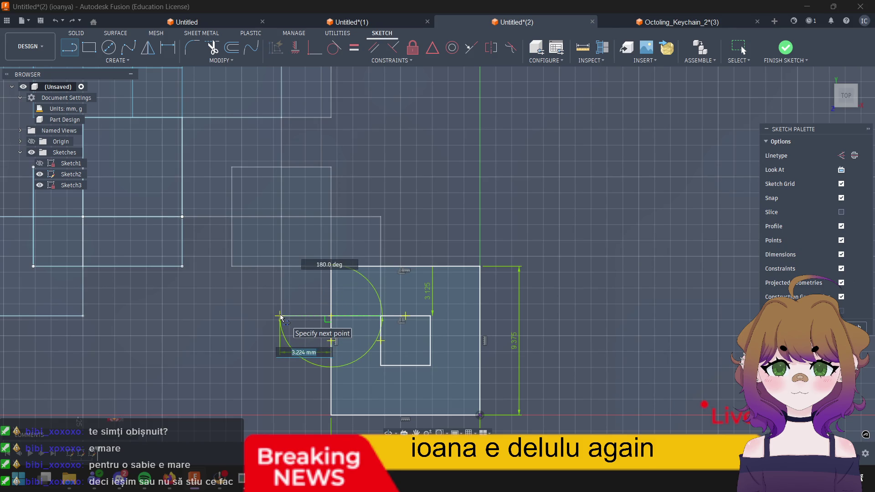
text(3.125)
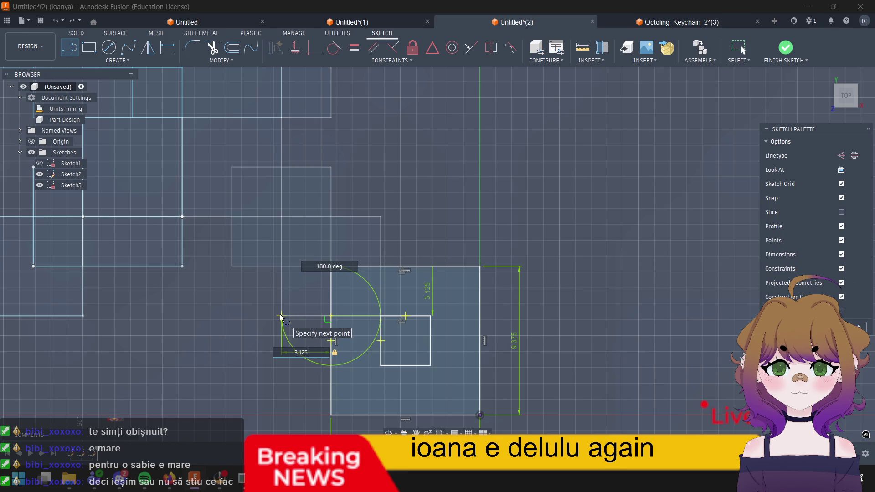
key(Return)
key(l)
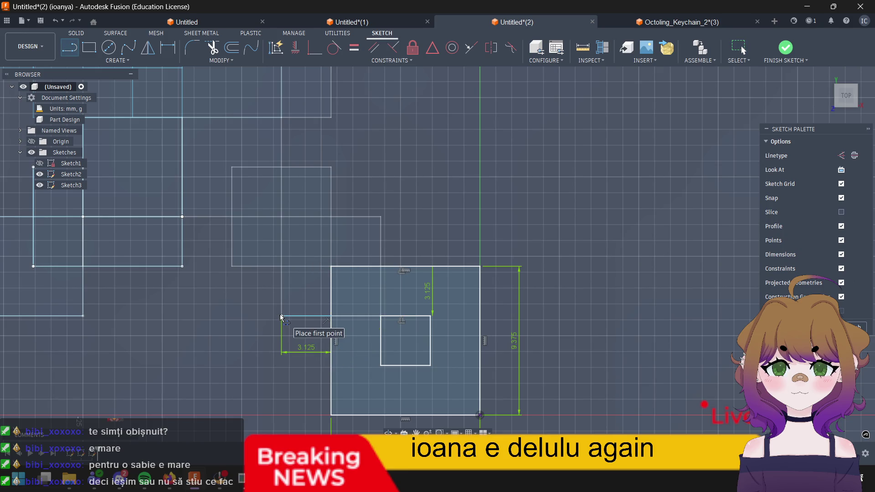
Step: Draw three consecutive 3.125 mm segments: a rise, a step left, and another rise
click(281, 266)
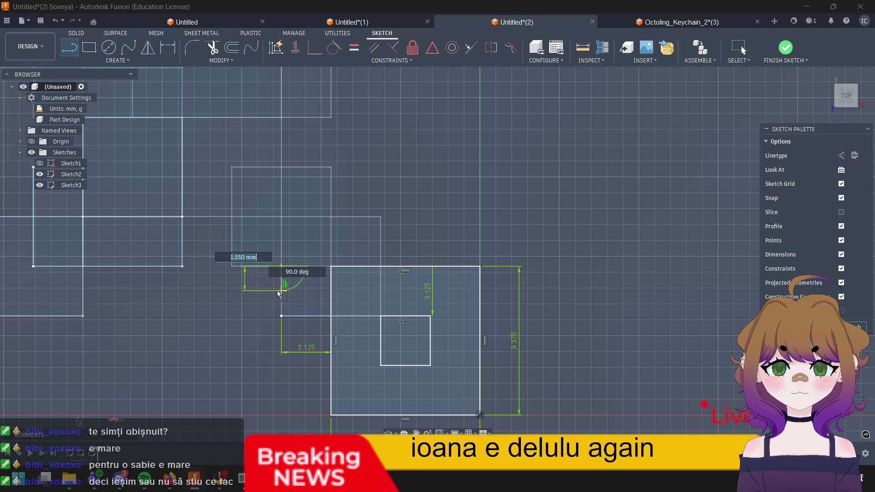
key(Escape)
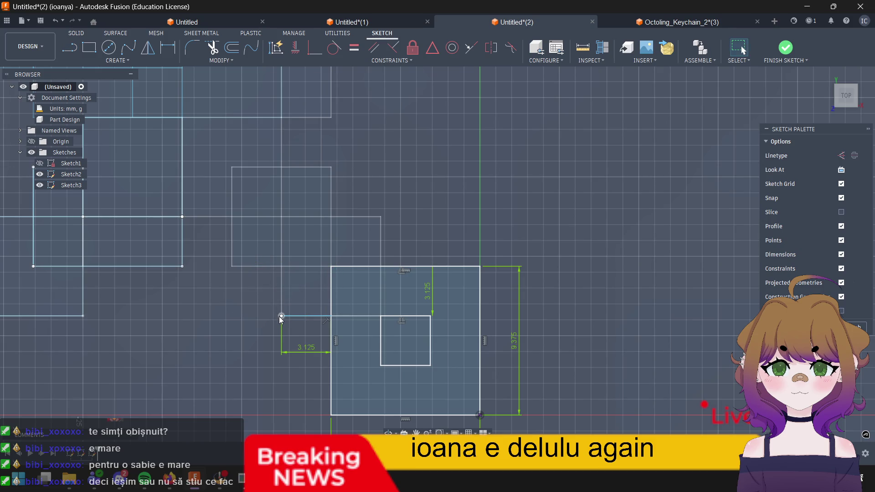
key(l)
click(281, 318)
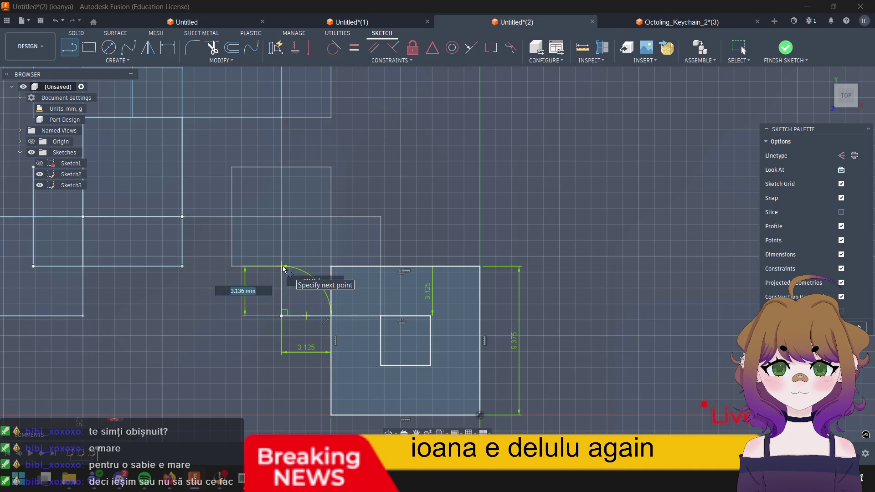
text(3.125)
click(283, 270)
key(l)
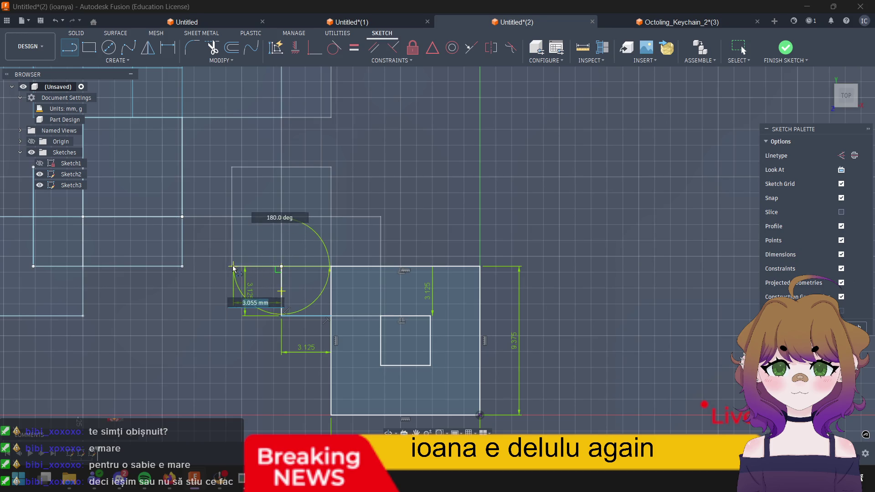
text(3)
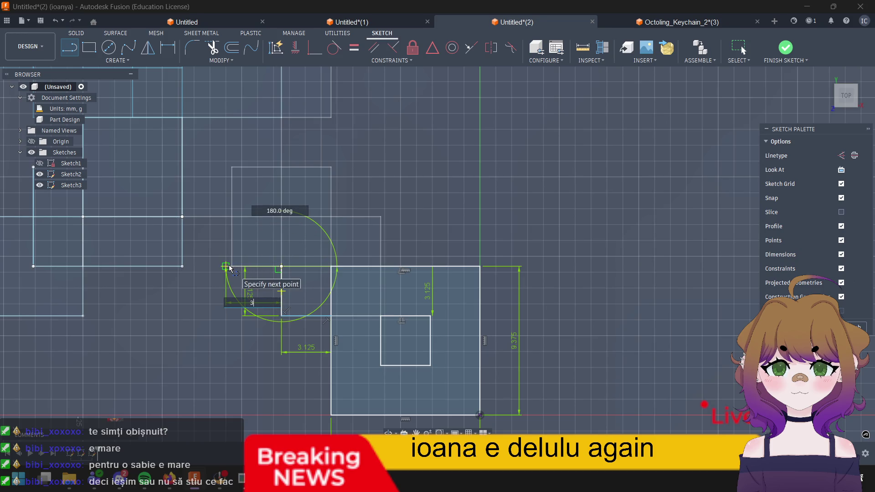
text(.125)
key(Return)
key(Escape)
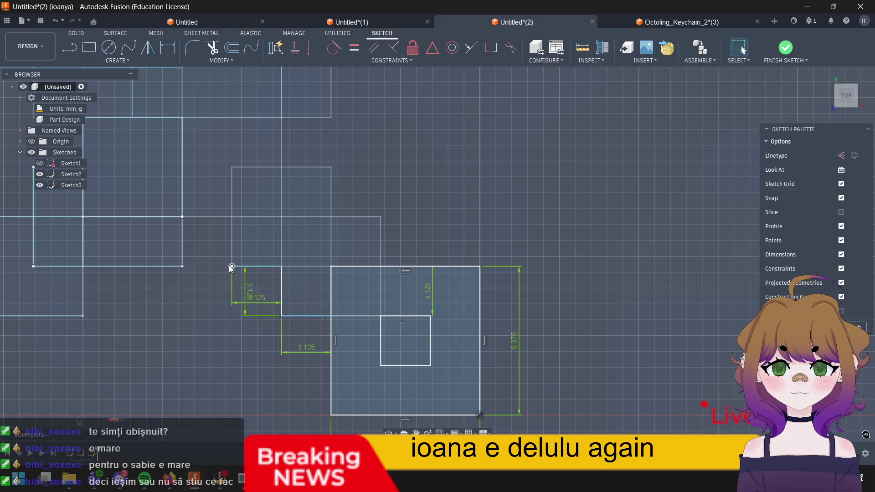
key(l)
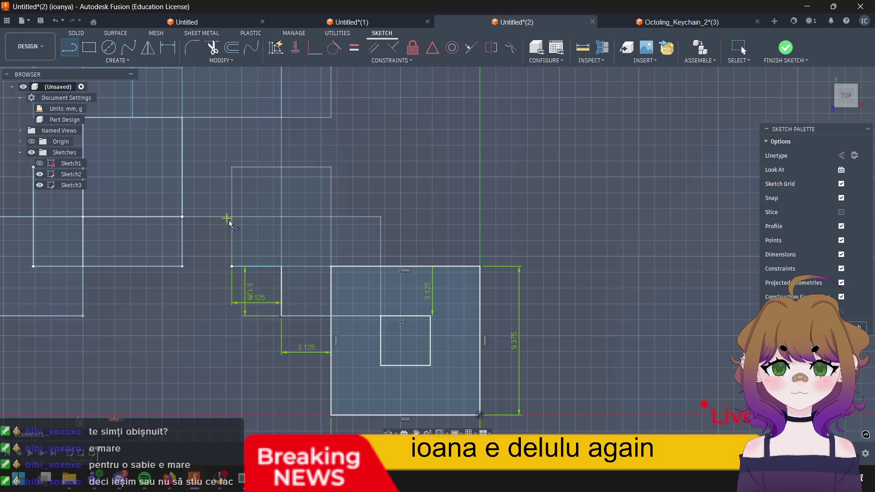
click(232, 268)
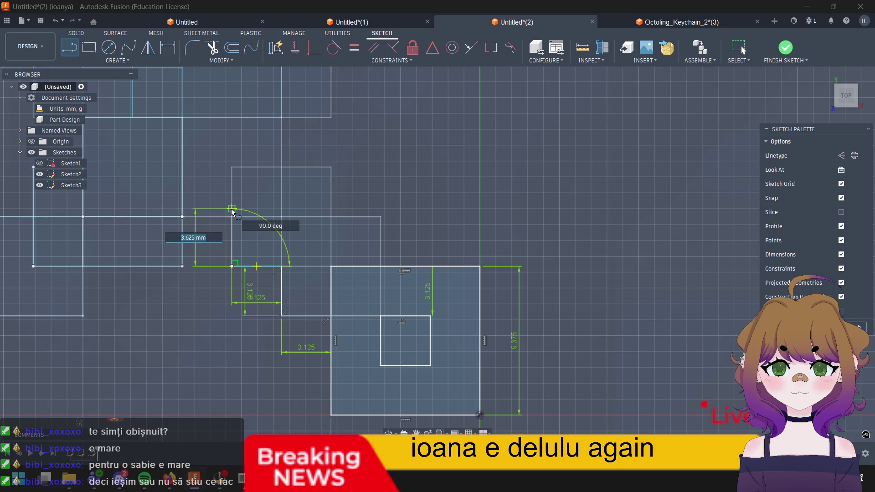
text(3.12)
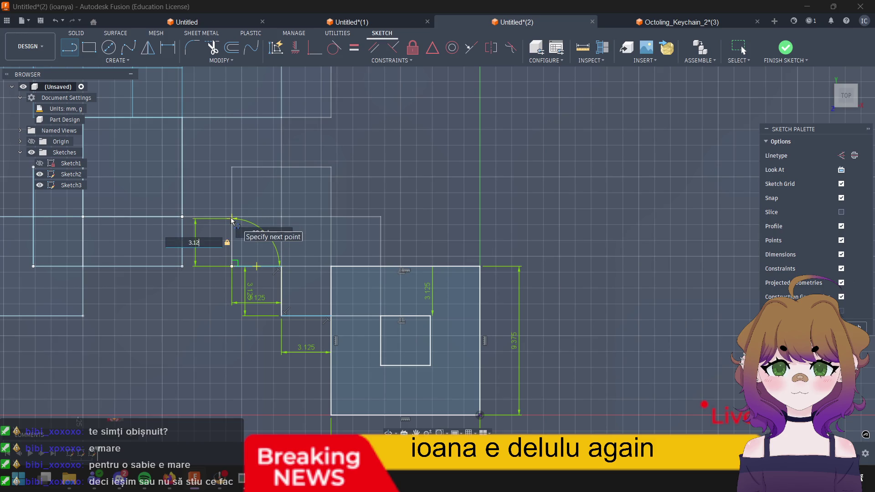
text(5)
key(Return)
key(Escape)
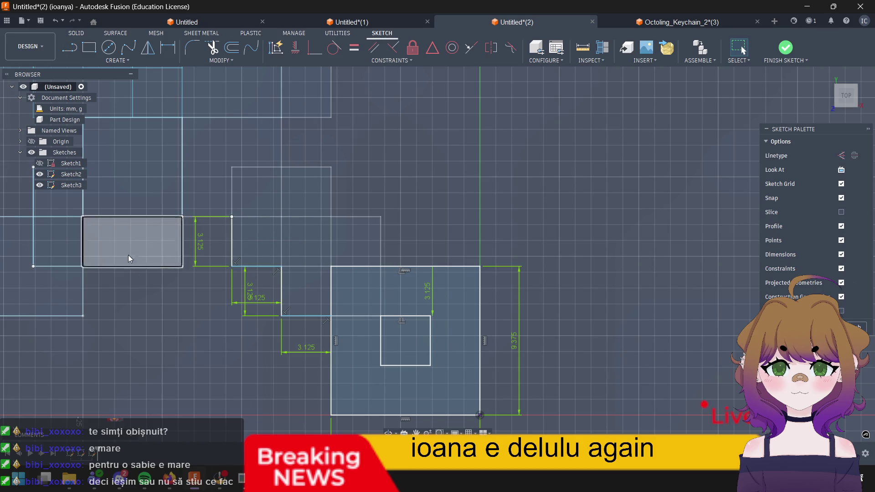
Step: Add a 3.125 mm step to the right and a 3.125 mm rise at the outline's top
key(l)
click(230, 218)
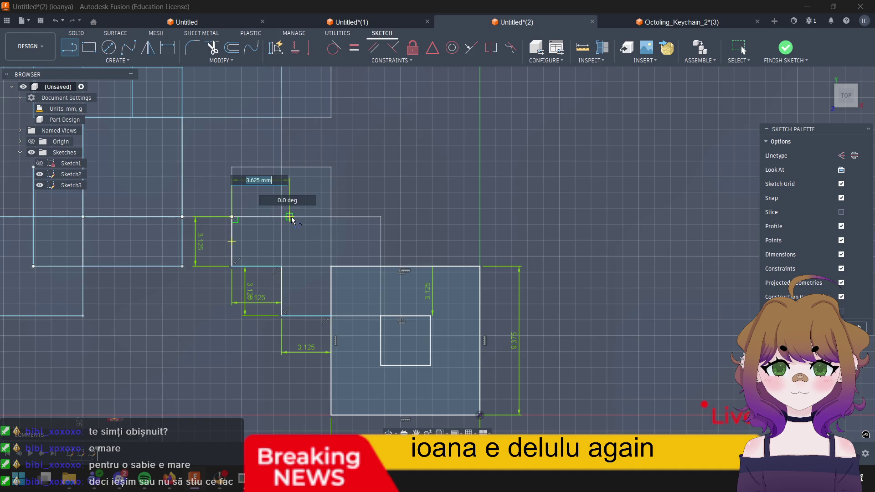
text(3.125)
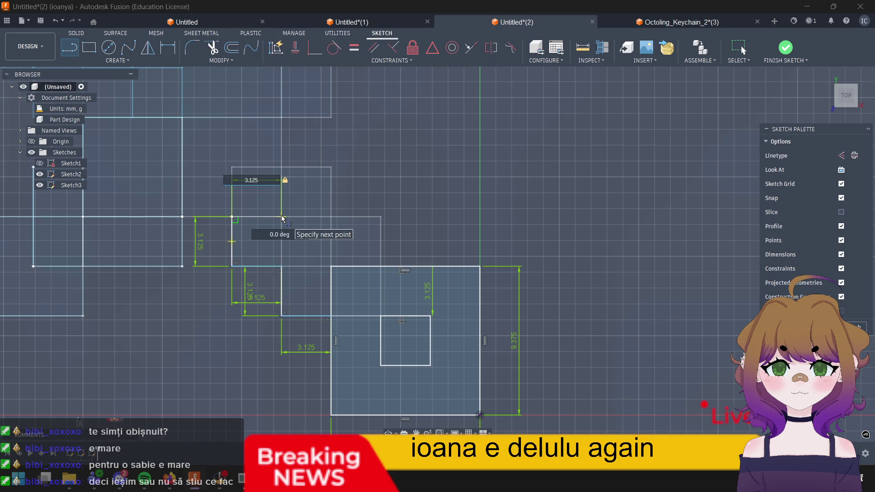
key(Tab)
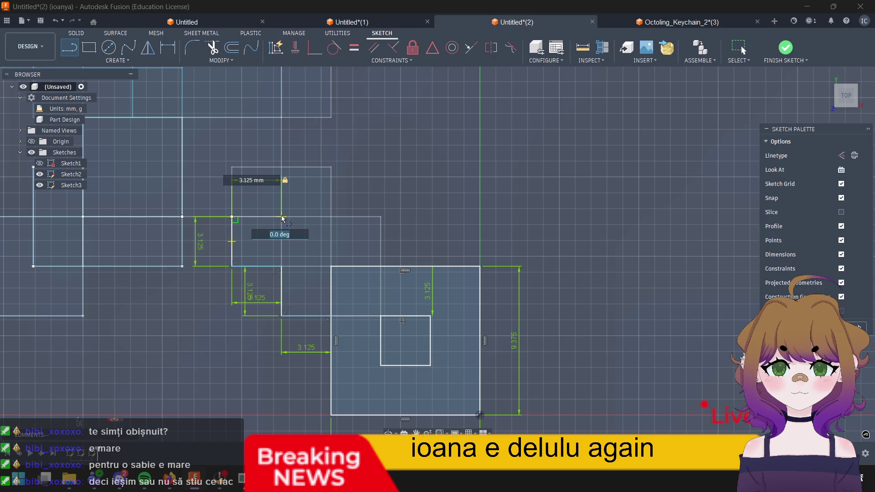
key(Return)
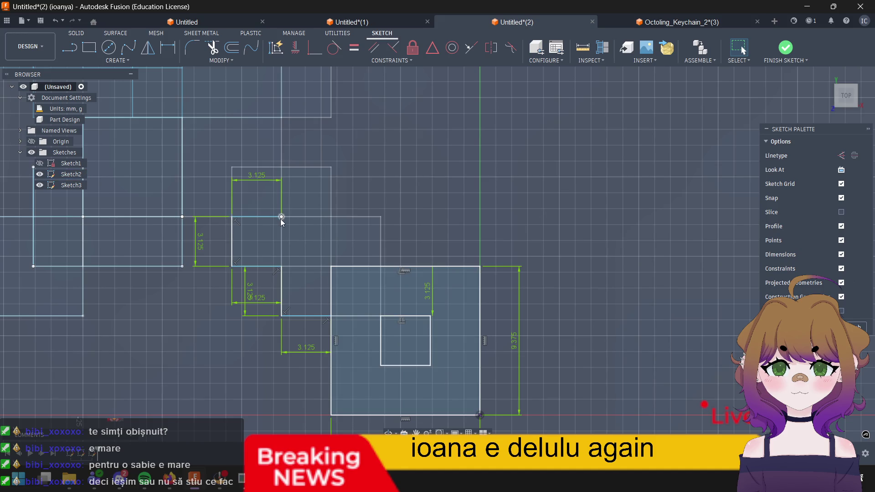
key(l)
click(282, 218)
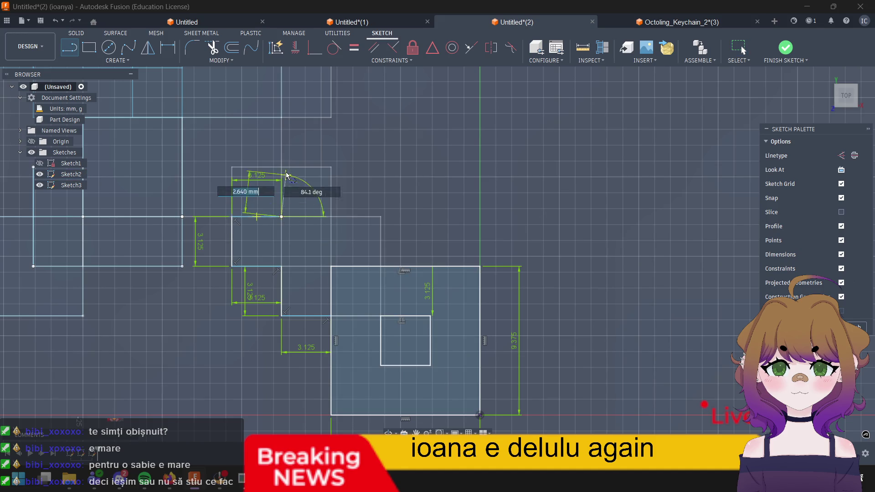
text(3.125)
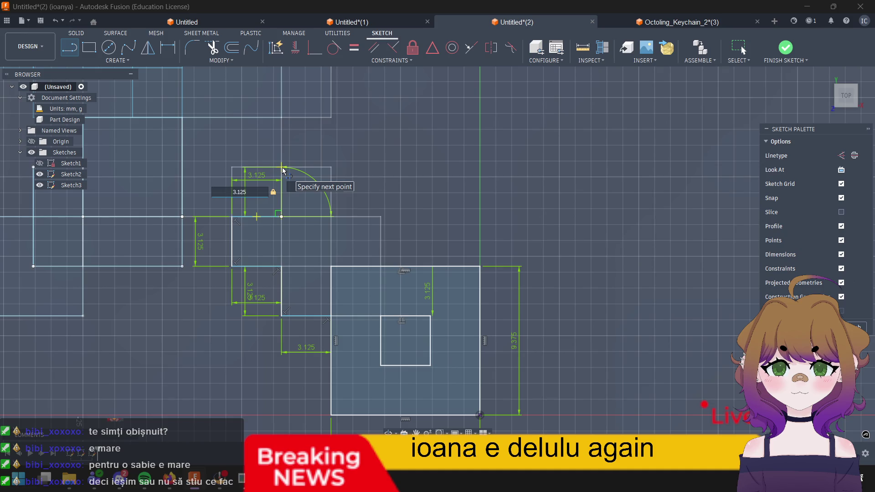
click(282, 170)
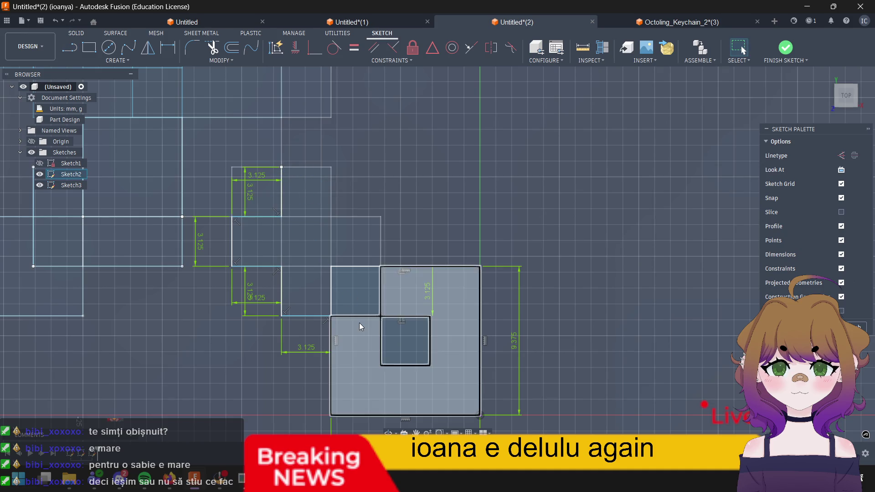
Step: Draw a 3.125 mm top step to the right and a 3.125 mm vertical drop from its corner
key(l)
click(282, 170)
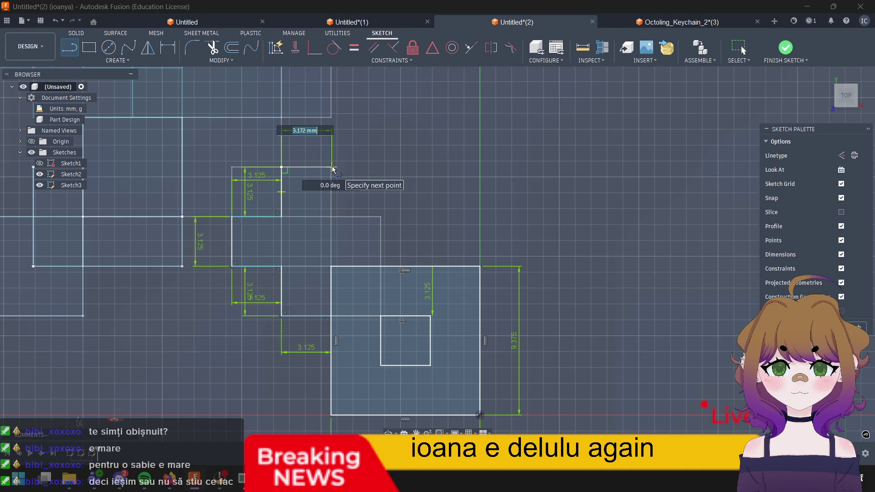
text(3)
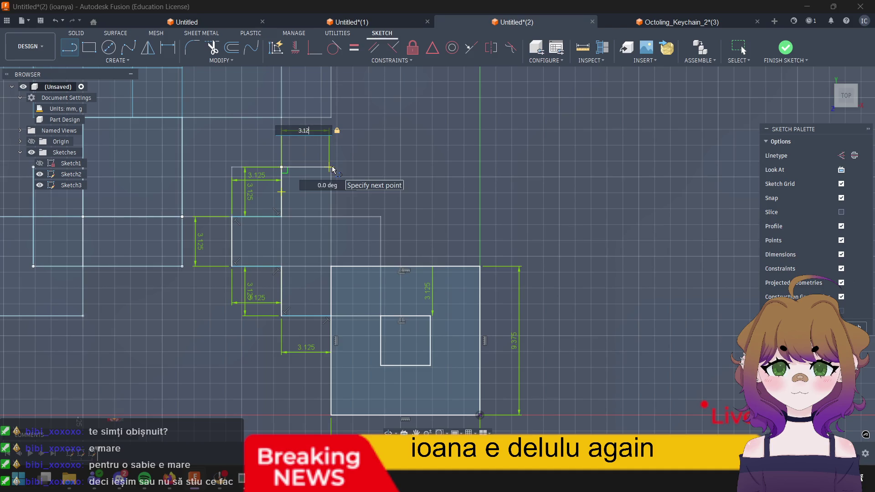
key(Return)
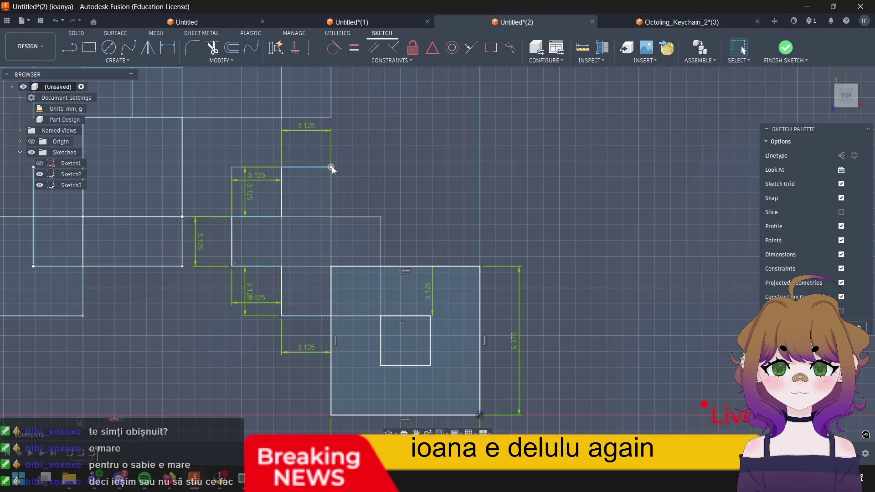
key(Escape)
click(332, 169)
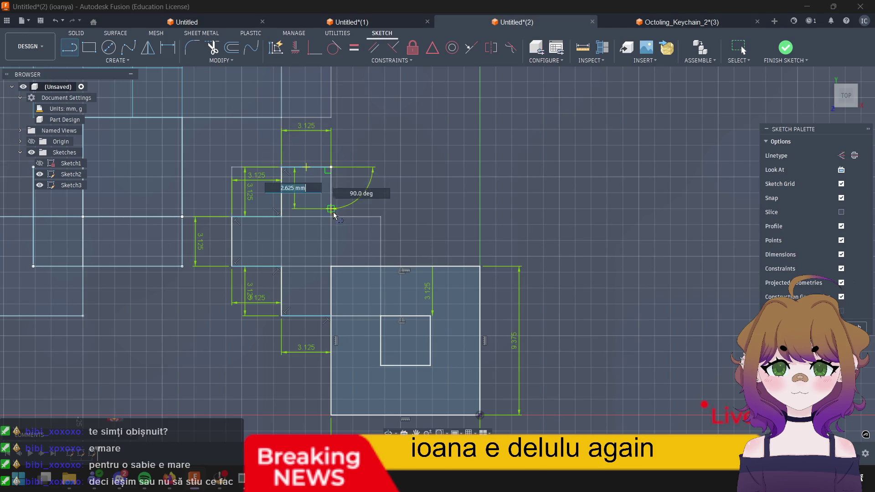
text(3.1)
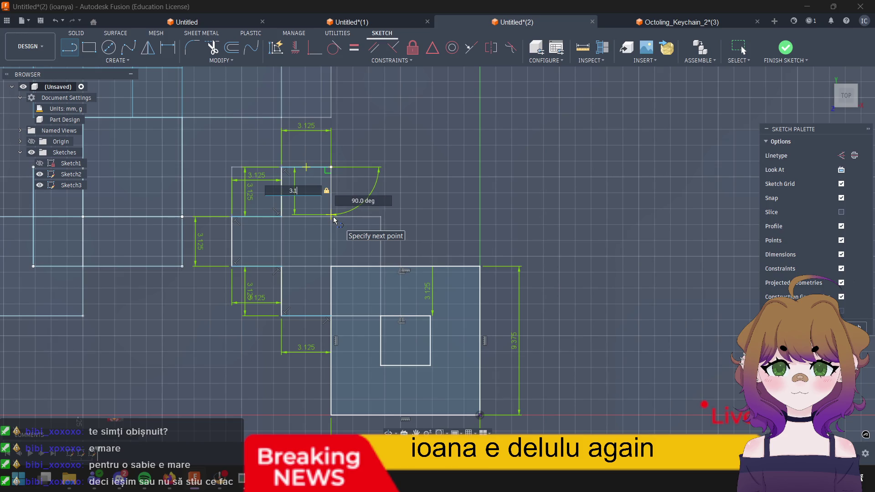
text(25)
key(Return)
key(Escape)
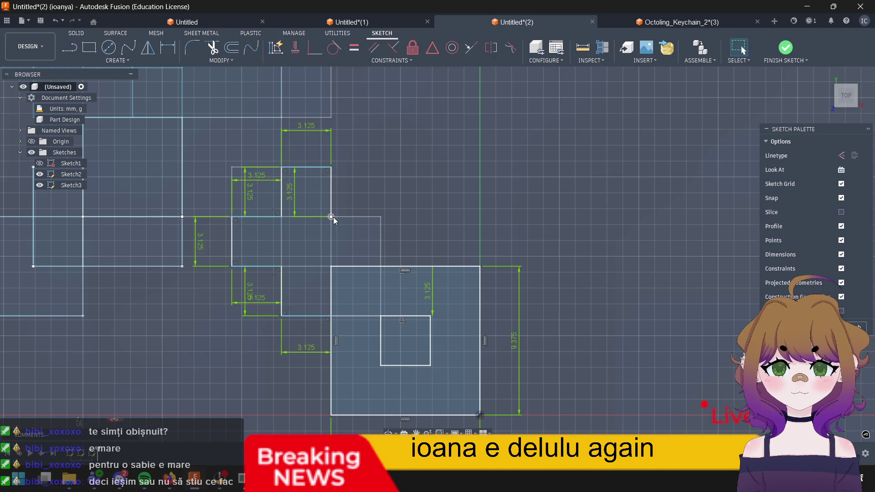
Step: Add a 3.125 mm horizontal step and close the outline at the lower corner
key(l)
click(334, 219)
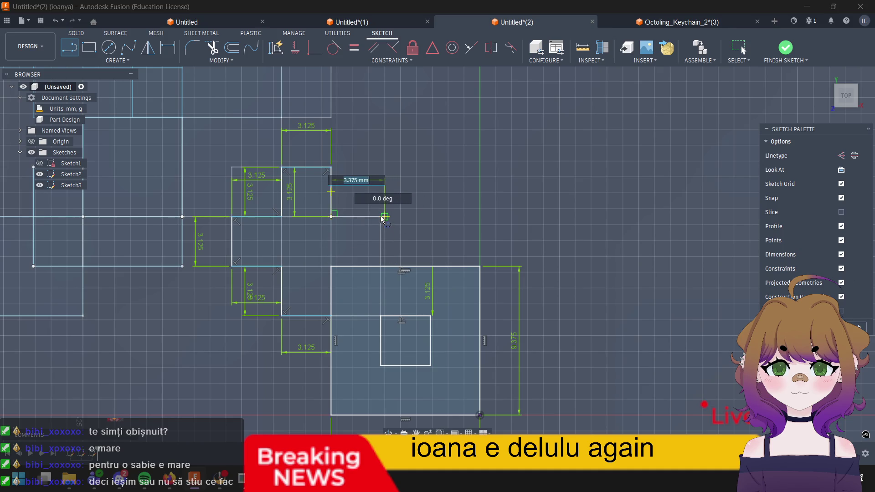
text(3.)
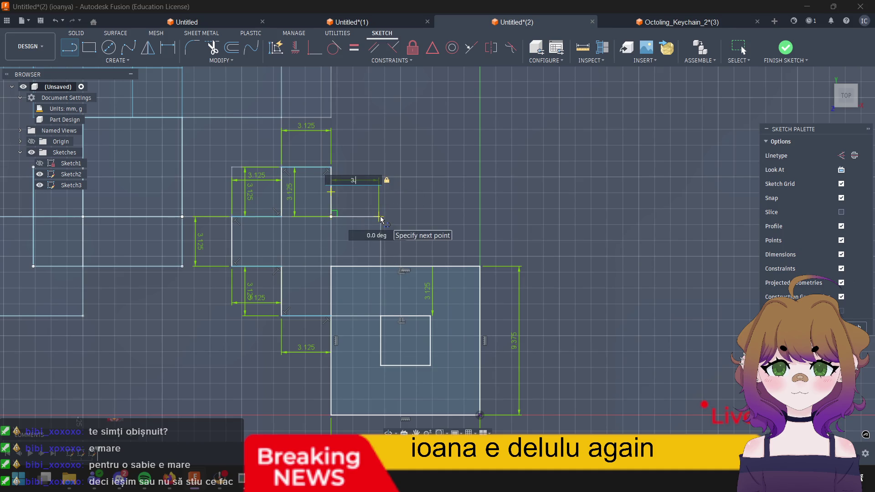
text(125)
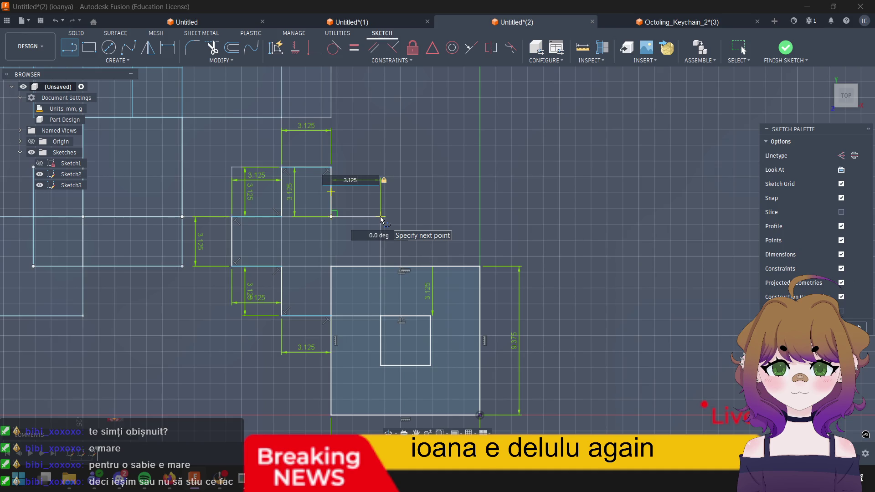
key(Return)
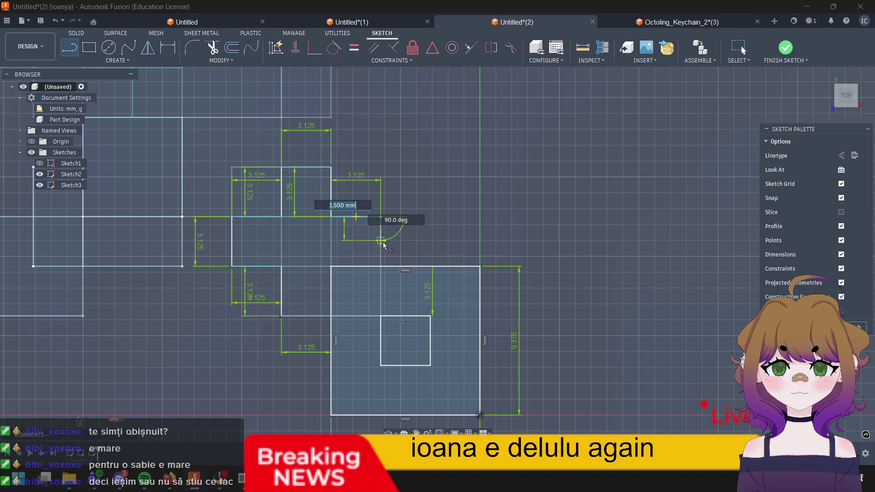
click(381, 265)
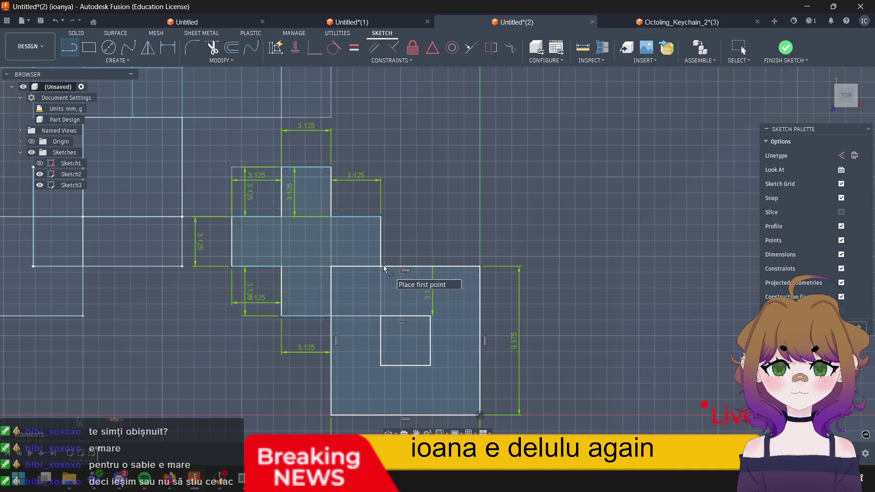
key(Escape)
Step: Draw the 3.125 mm vertical line closing the right side against the large square
key(l)
click(381, 217)
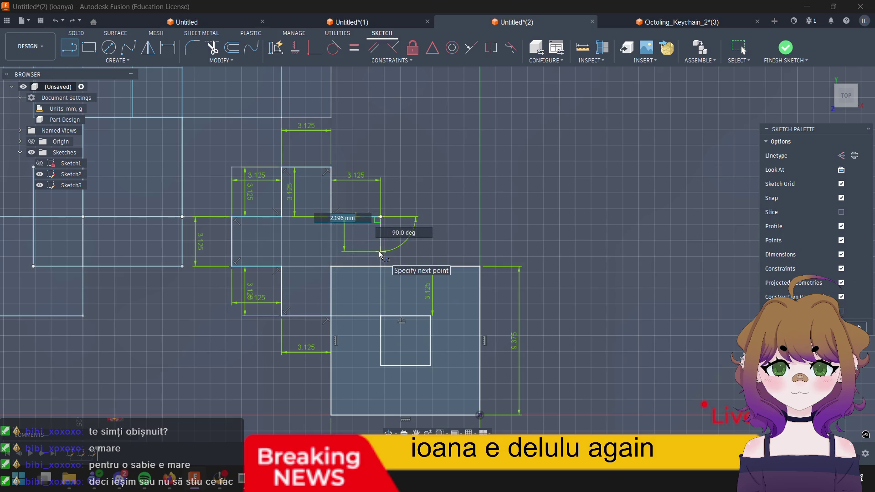
text(3.125)
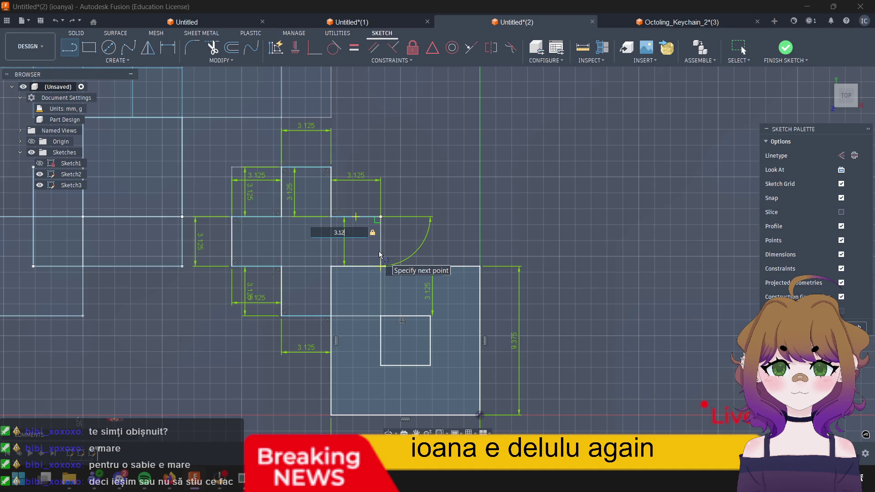
key(Return)
click(407, 294)
key(Escape)
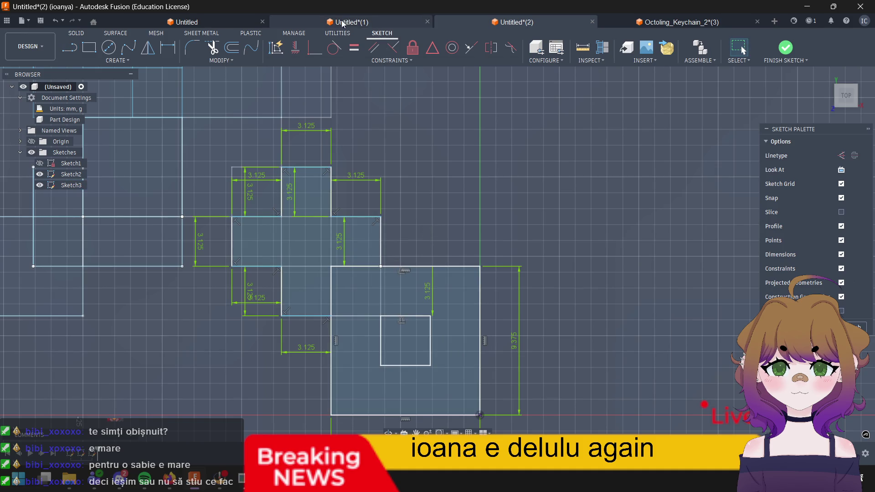
click(232, 48)
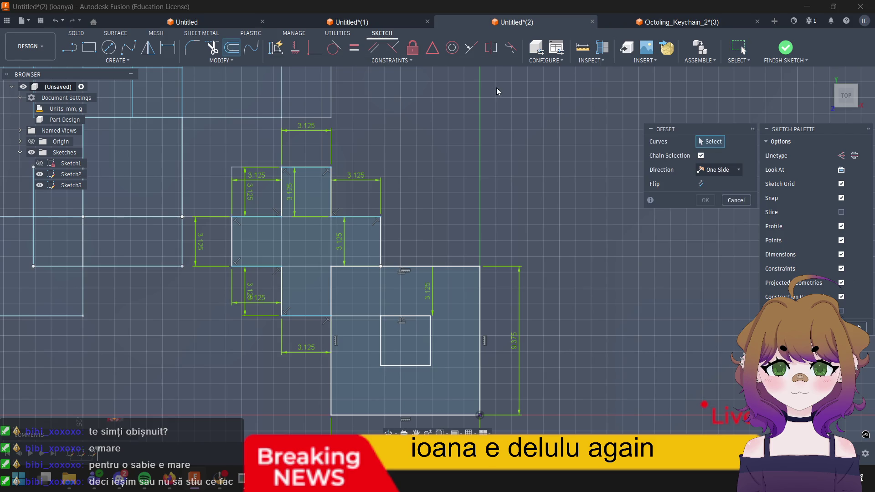
Step: Try offsetting the stepped cross outline at 3.125 mm and smaller distances, then cancel it
click(332, 194)
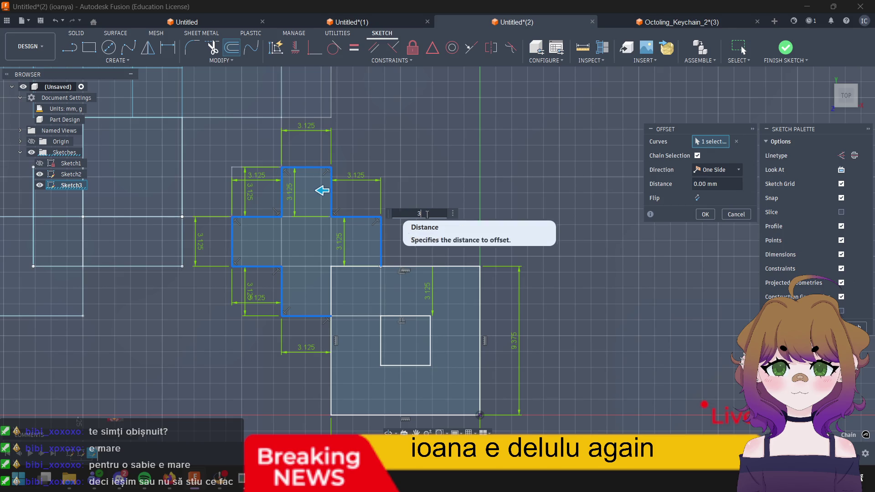
text(3.125)
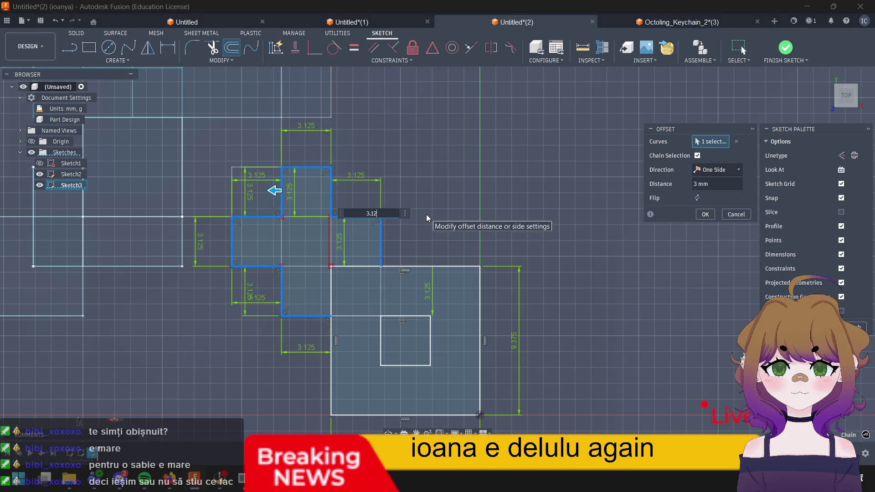
key(Tab)
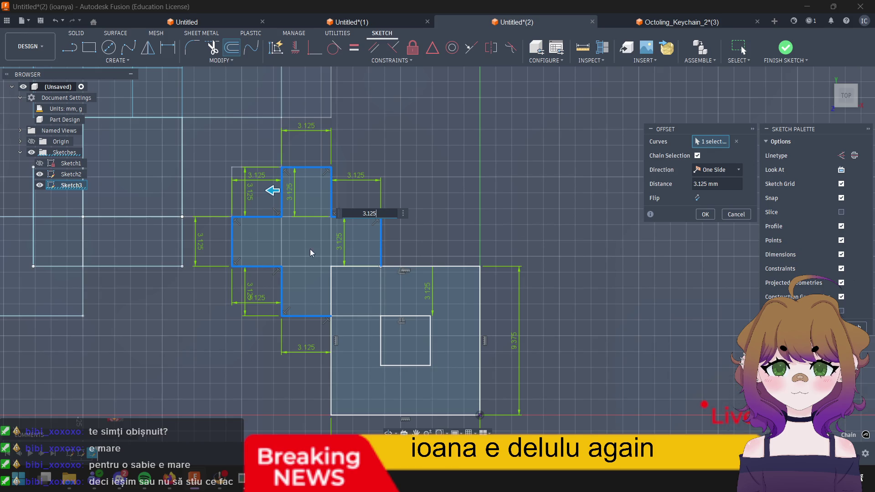
mouse_move(272, 191)
mouse_down()
mouse_move(310, 196)
mouse_move(290, 202)
mouse_move(313, 208)
mouse_move(294, 213)
mouse_move(292, 206)
mouse_up()
click(384, 214)
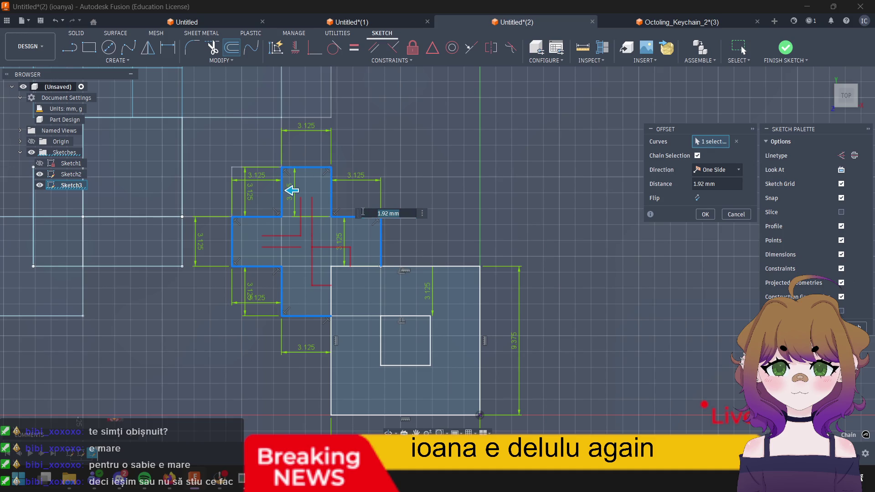
key(Escape)
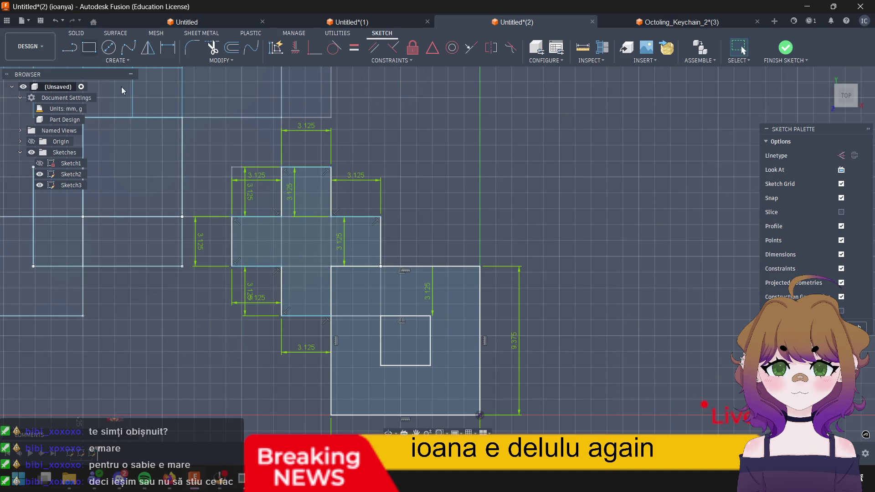
click(89, 47)
Step: Draw a 3.125 mm square from the step corner inside the stepped outline
click(331, 267)
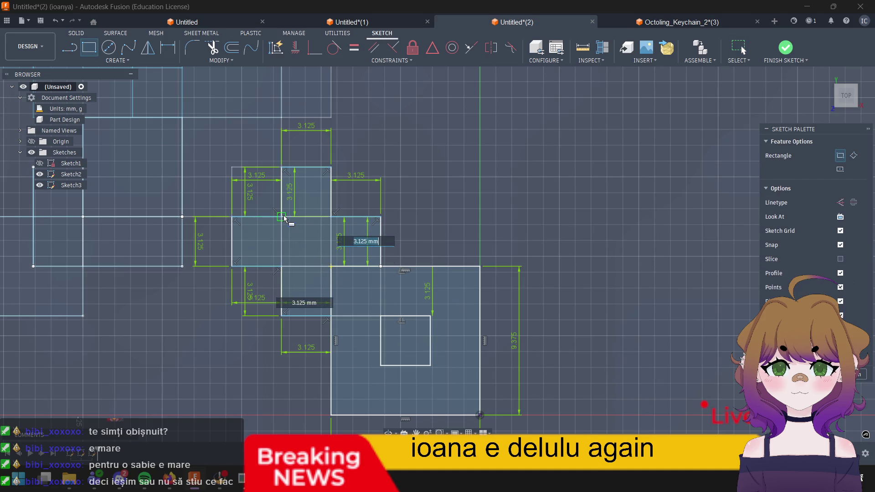
click(283, 219)
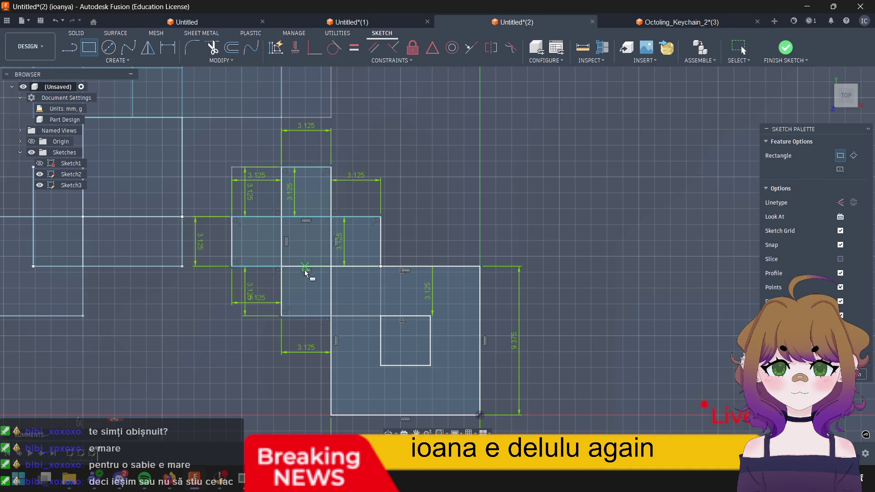
scroll(291, 263, down, 2)
scroll(291, 263, up, 5)
scroll(301, 257, up, 5)
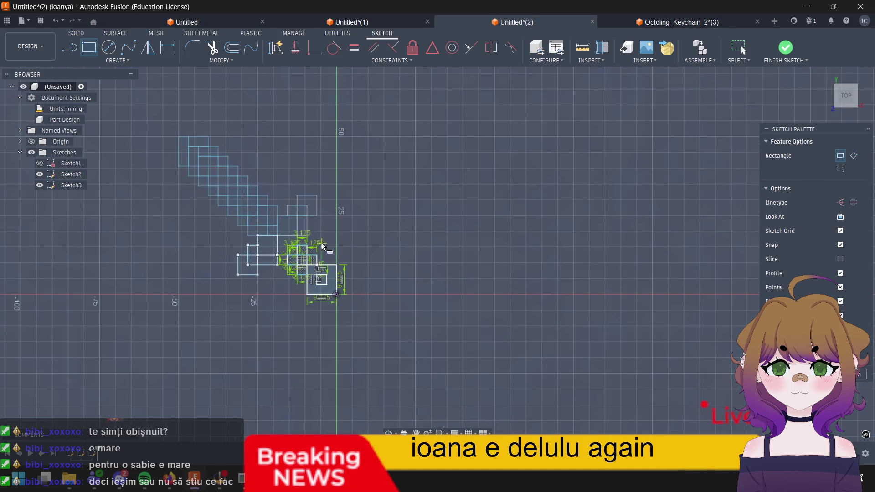
scroll(322, 246, down, 6)
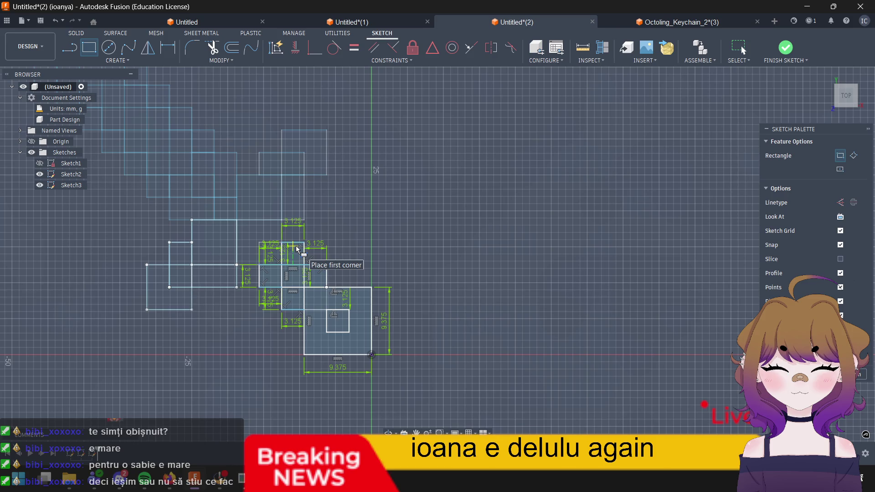
scroll(274, 247, down, 6)
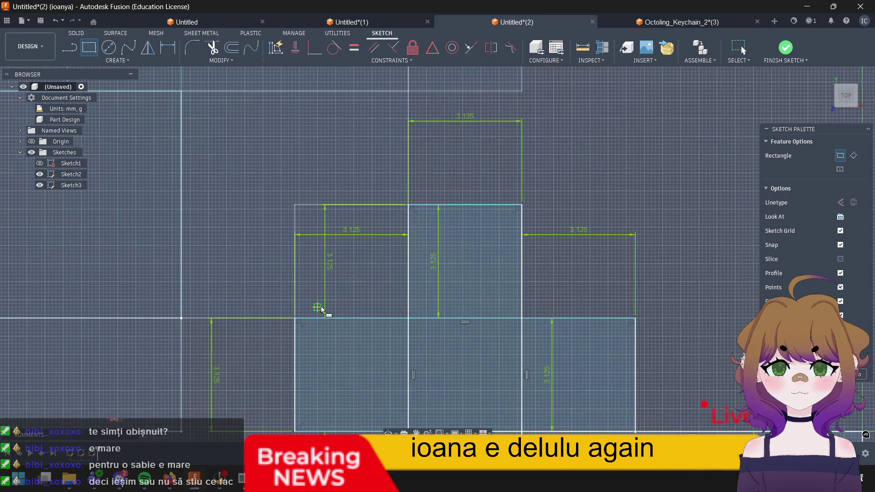
scroll(318, 308, up, 5)
scroll(322, 308, up, 1)
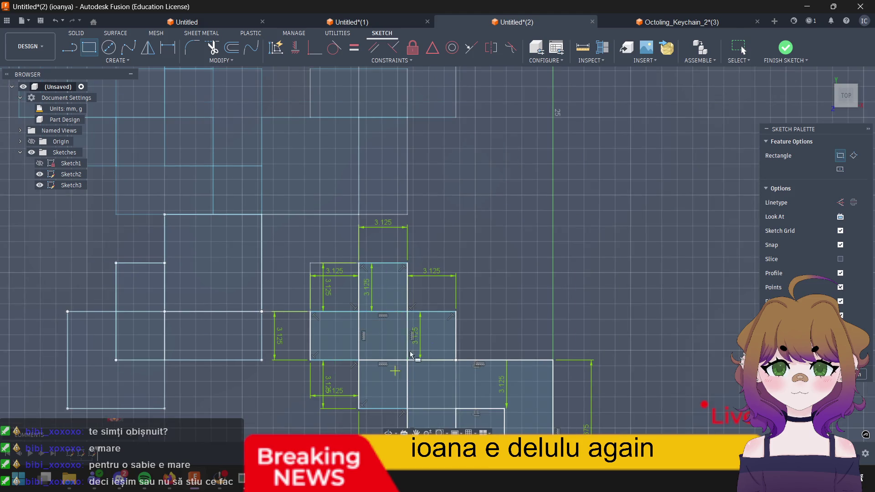
key(l)
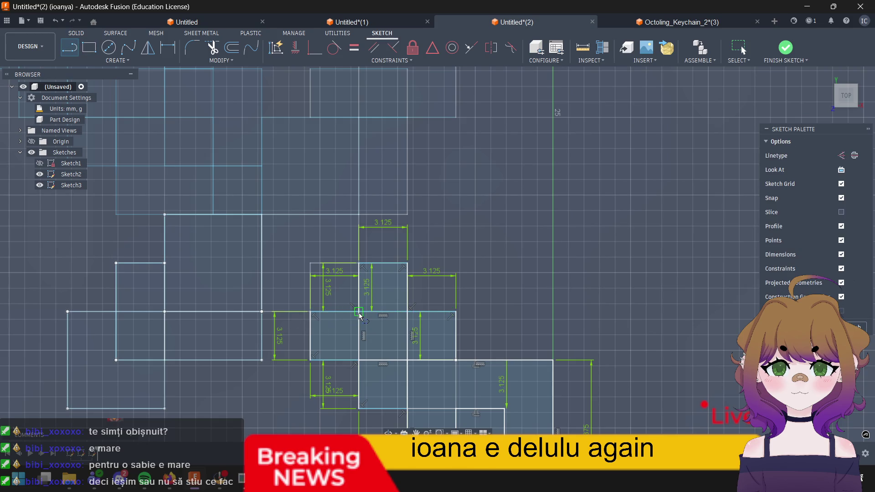
Step: Draw a 6.25 mm horizontal line from the step corner
click(357, 312)
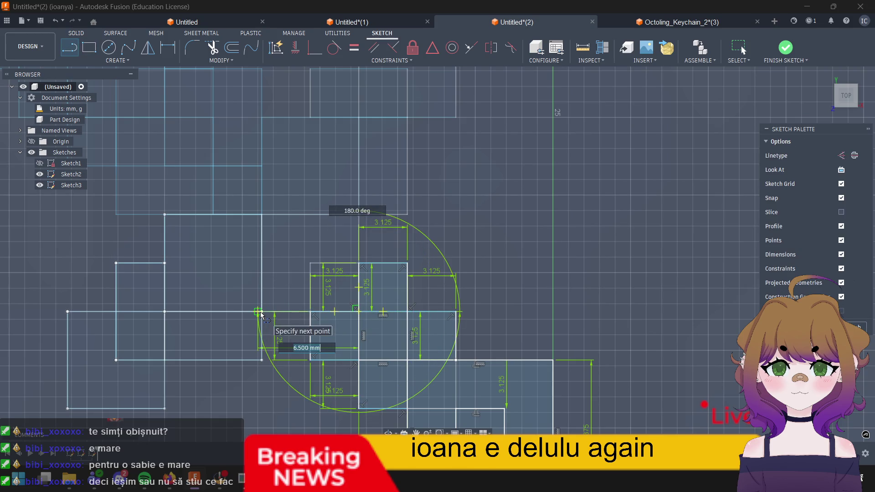
text(6.)
text(1)
key(BackSpace)
text(25)
key(Tab)
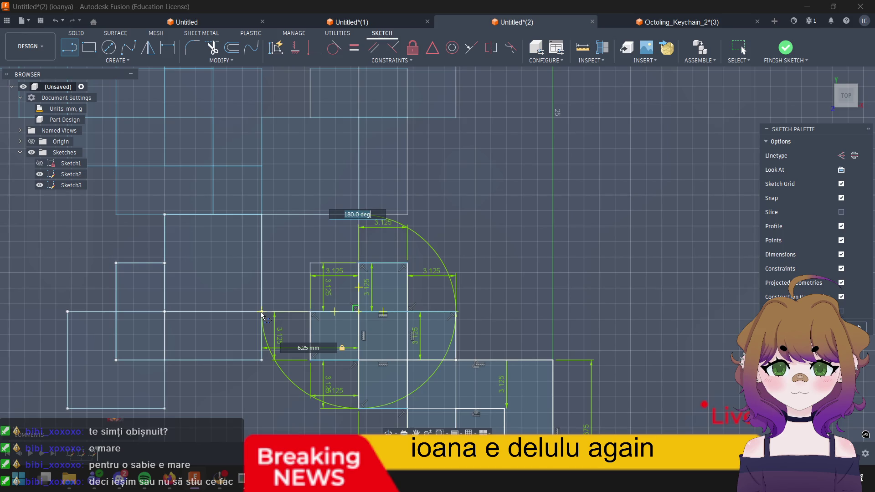
key(Return)
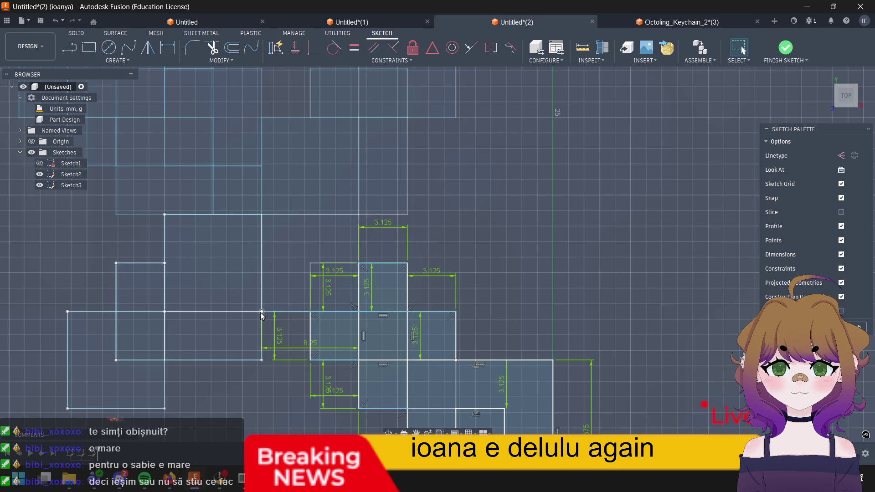
Step: Add a 3.125 mm vertical drop from the outline corner and a bottom segment to the left
key(l)
click(260, 313)
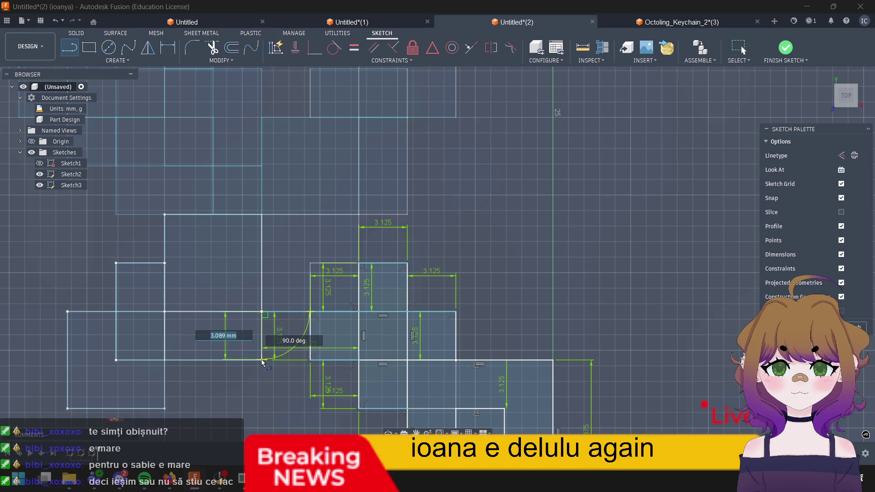
text(3.12)
key(Return)
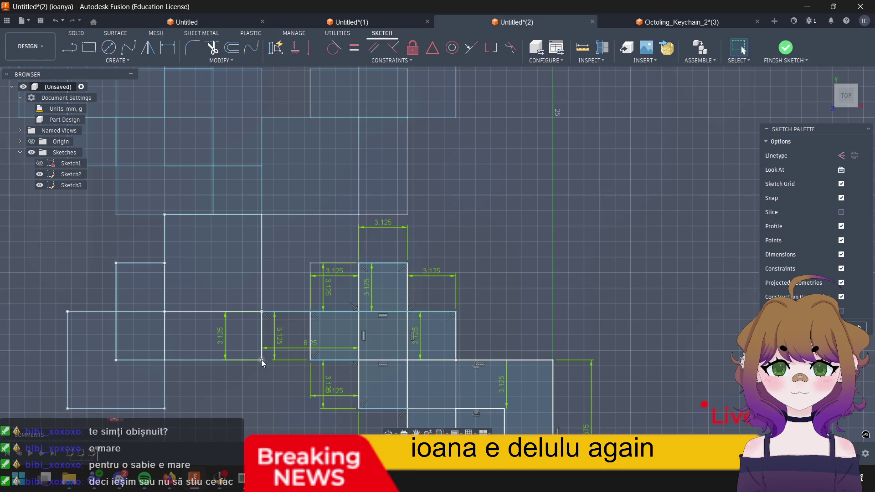
key(l)
click(262, 360)
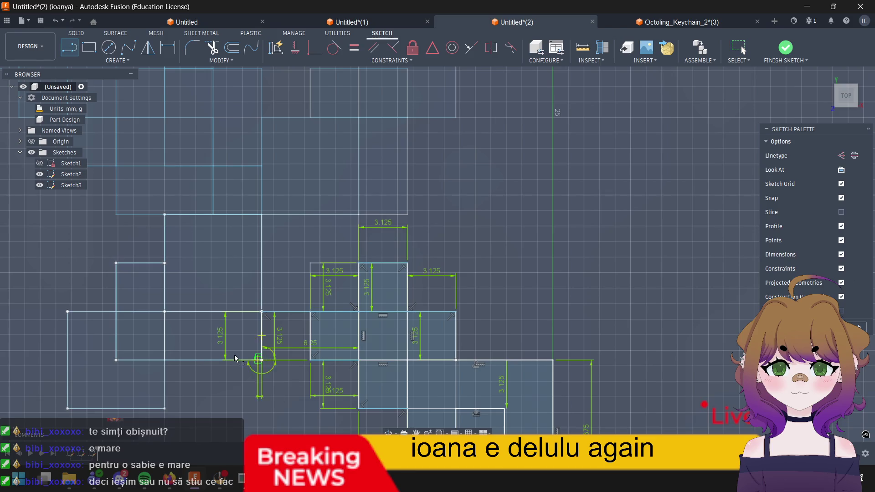
click(168, 361)
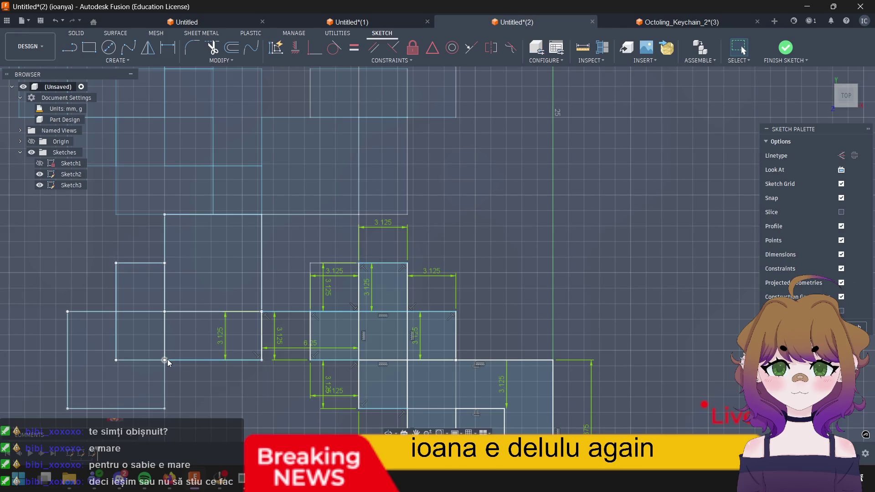
Step: Redraw the lower-left horizontal edge at 6.25 mm and start a vertical line from its end
key(l)
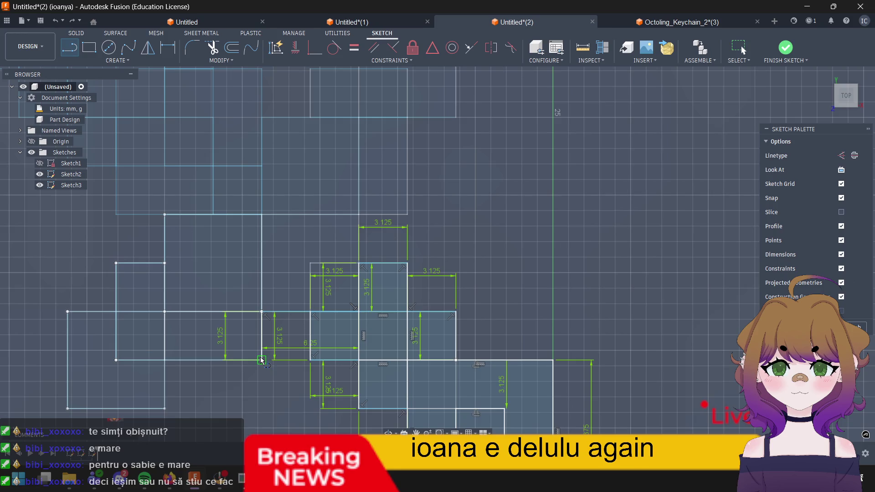
click(262, 358)
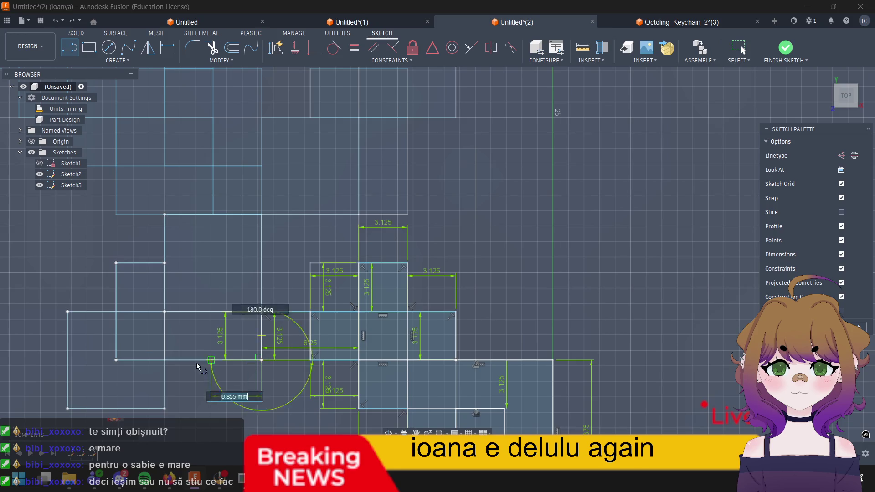
key(BackSpace)
click(164, 361)
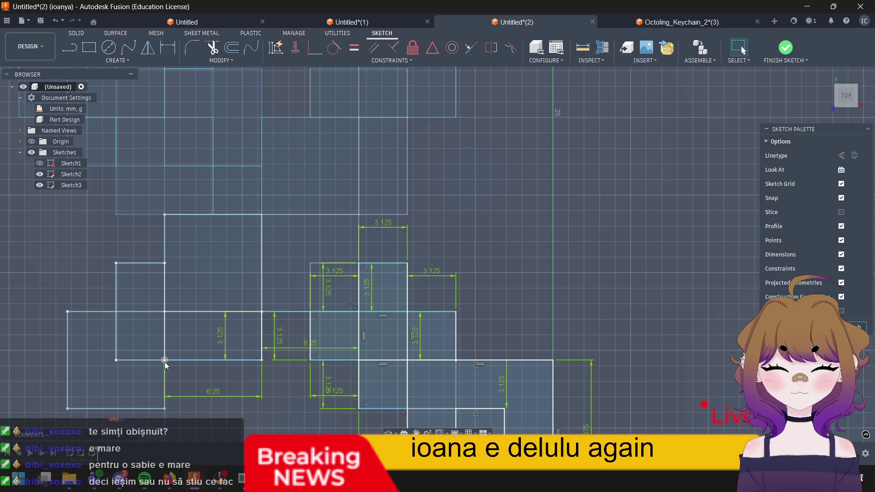
key(l)
click(164, 362)
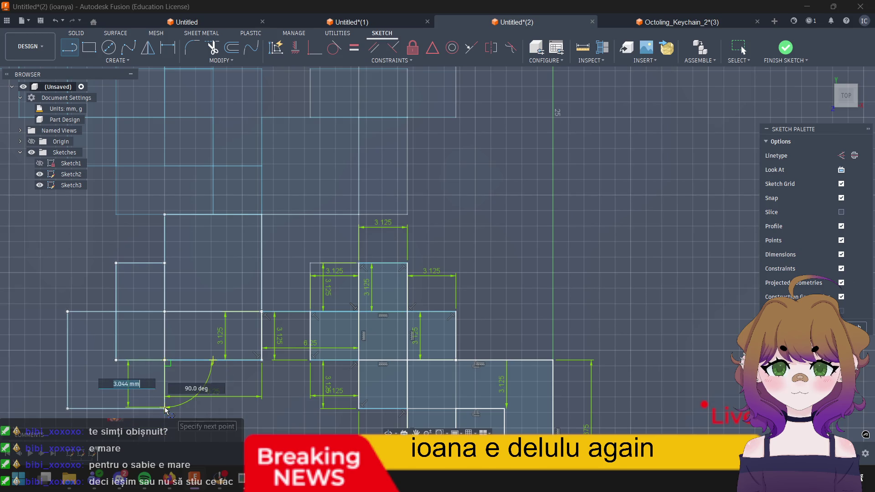
text(3.)
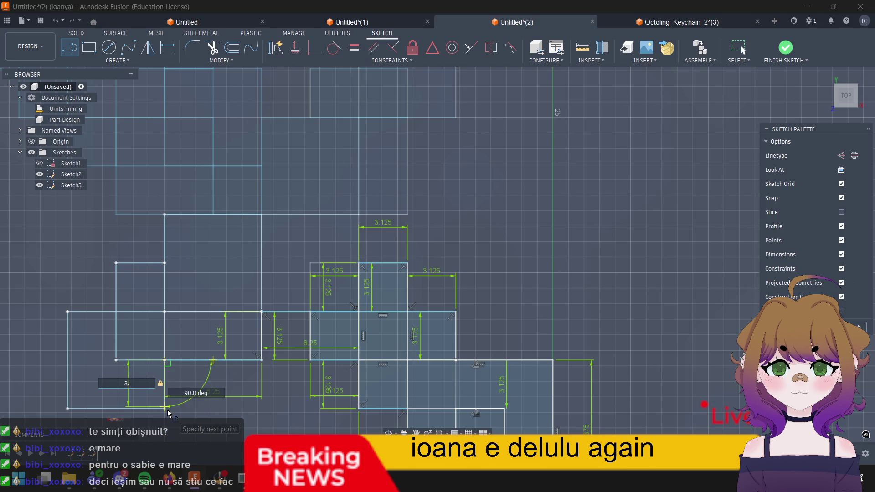
text(125)
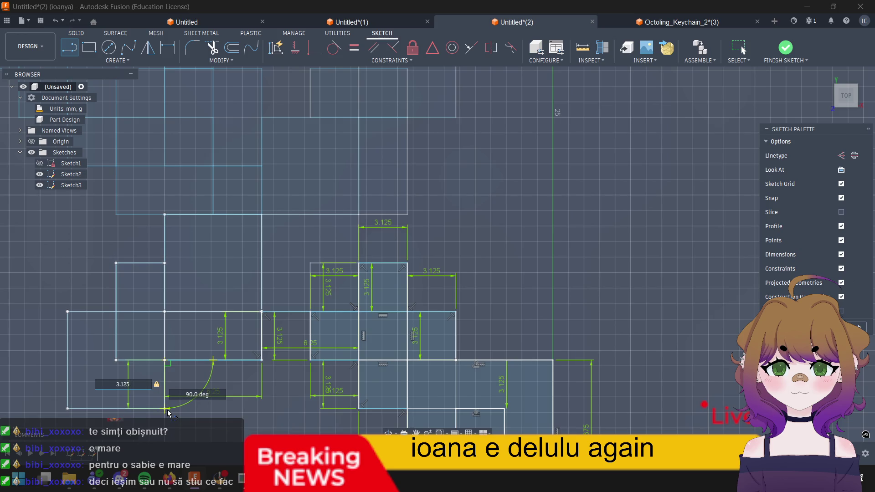
Step: Commit the 3.125 mm vertical, run the bottom edge to the lower-left corner, and raise a 6.25 mm edge
key(Return)
key(l)
click(166, 408)
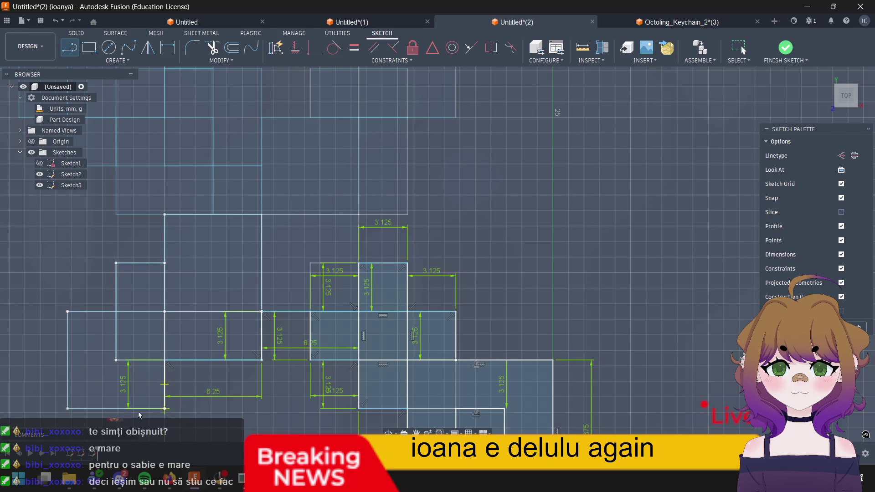
click(69, 410)
key(l)
click(68, 408)
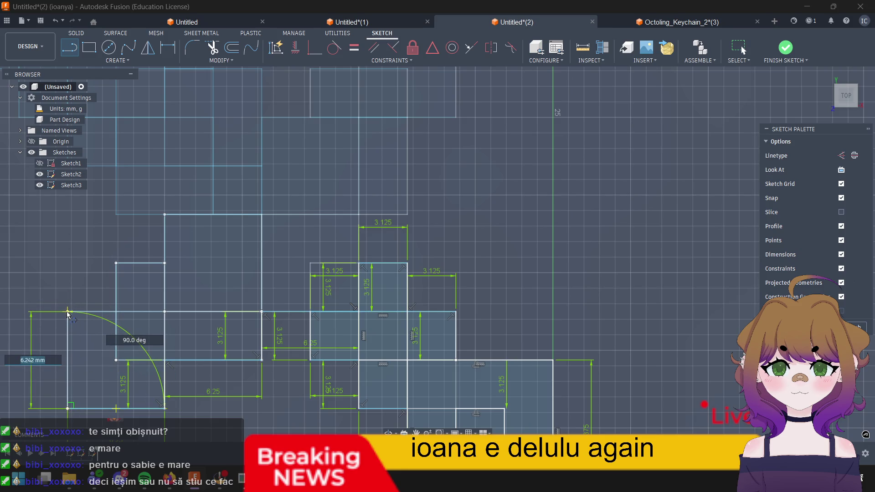
text(6.25)
key(Return)
Step: Add a 3.125 mm horizontal step and a 3.125 mm riser from the upper-left corner
key(l)
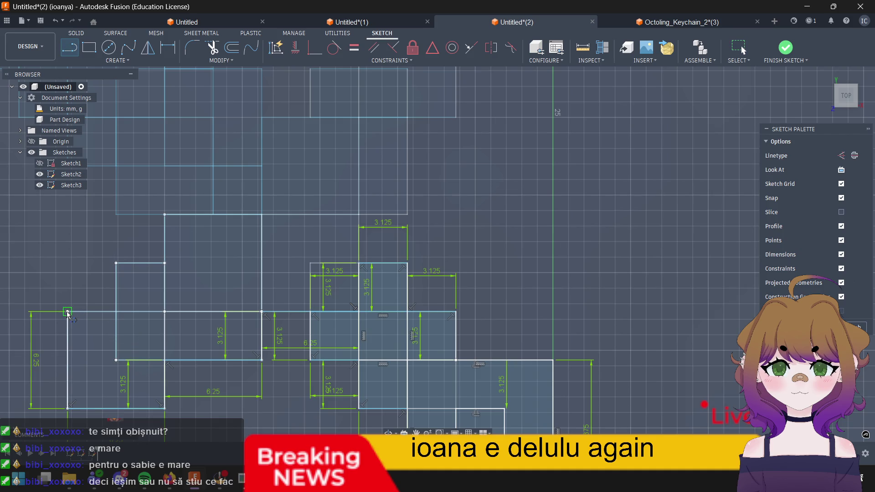
click(68, 314)
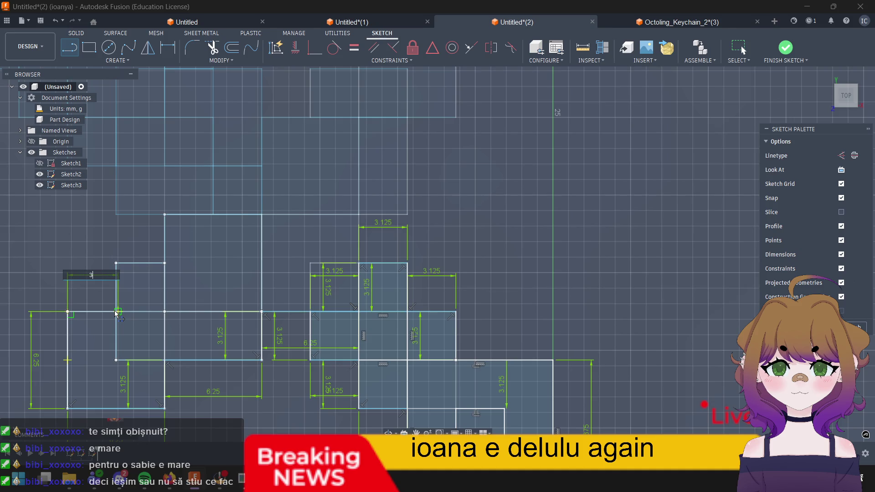
text(3.125)
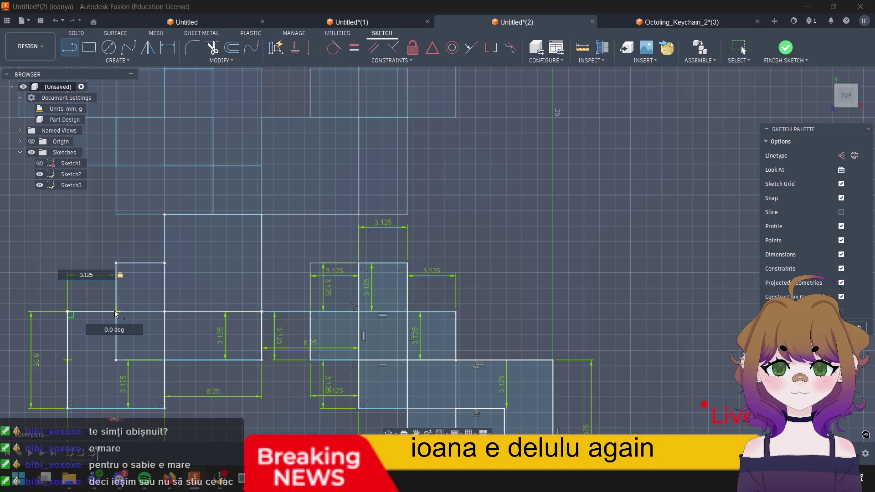
click(116, 314)
key(l)
click(117, 313)
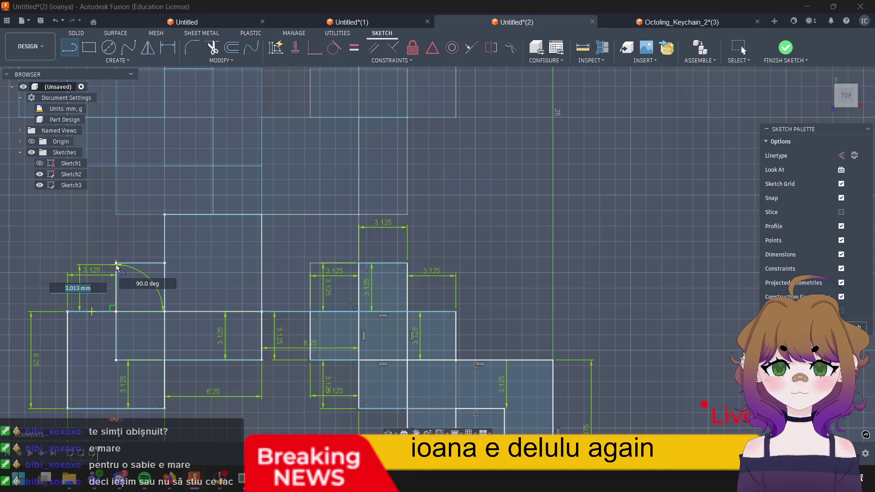
text(1)
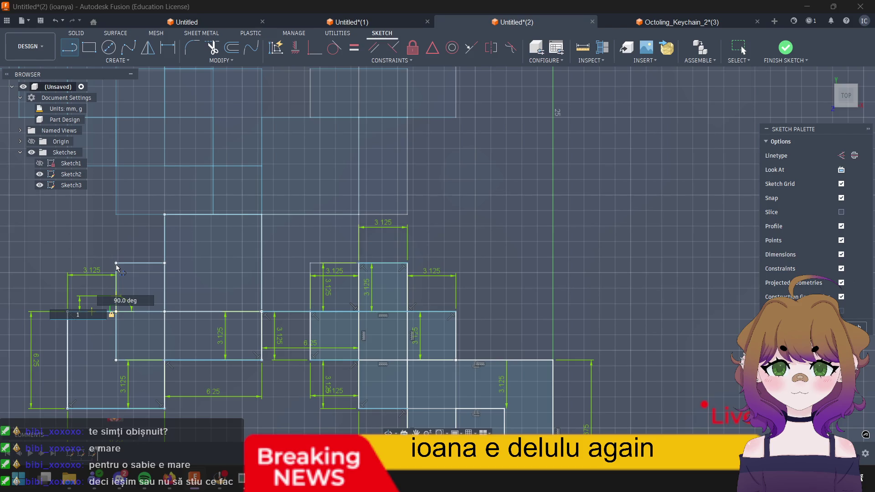
text(3.125)
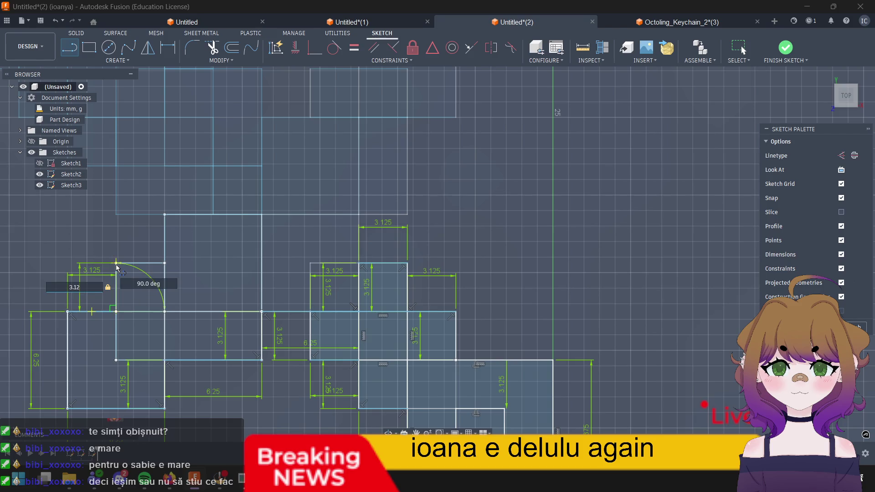
key(Return)
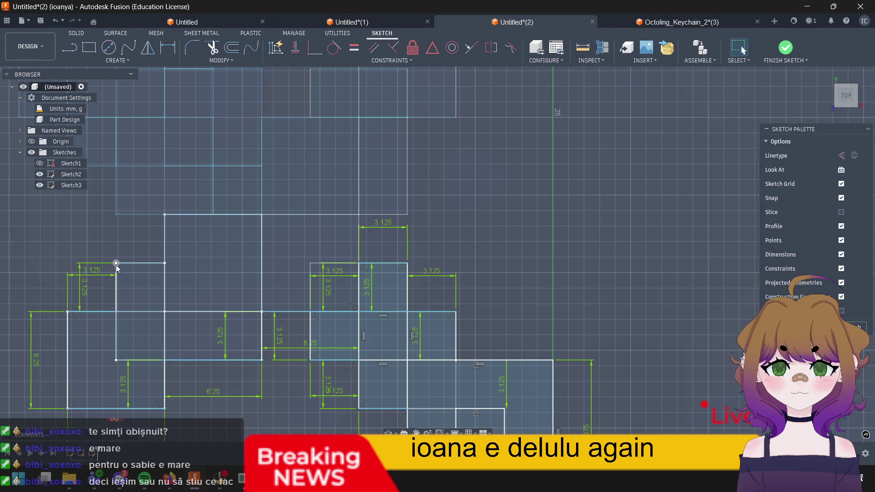
Step: Draw the next 3.125 mm step to the right and a 3.125 mm riser above it
key(l)
click(116, 264)
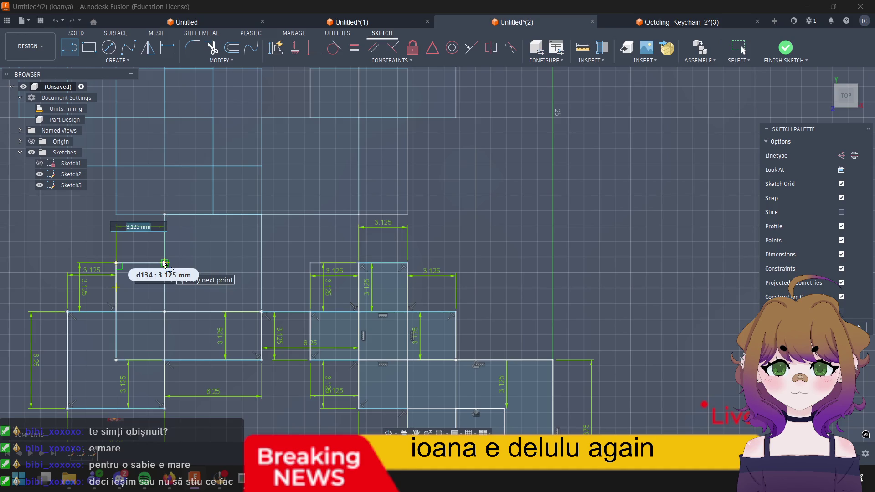
click(164, 264)
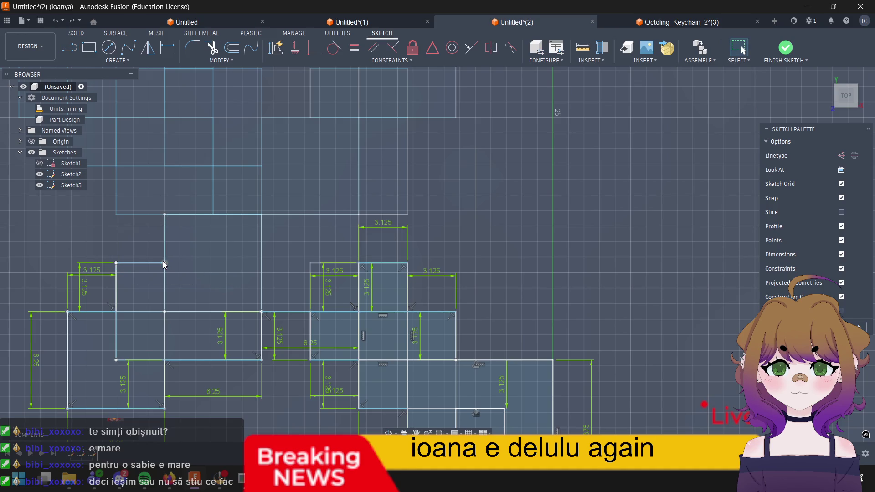
key(l)
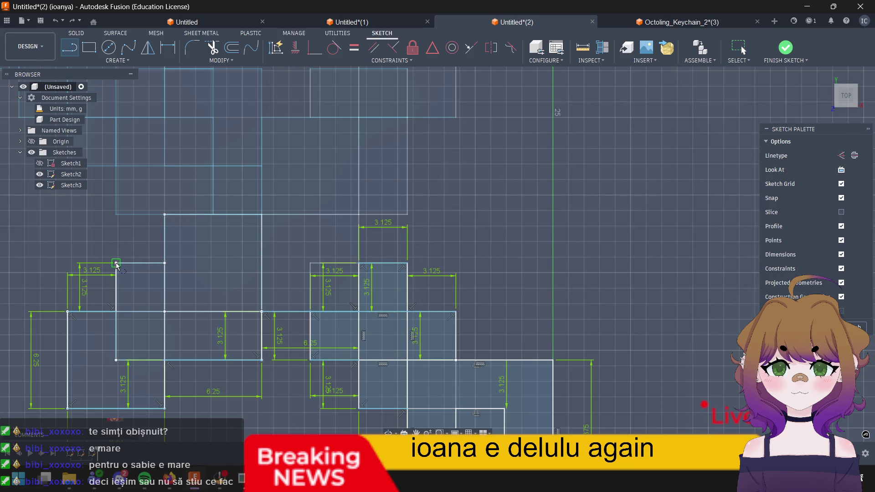
click(116, 264)
text(3)
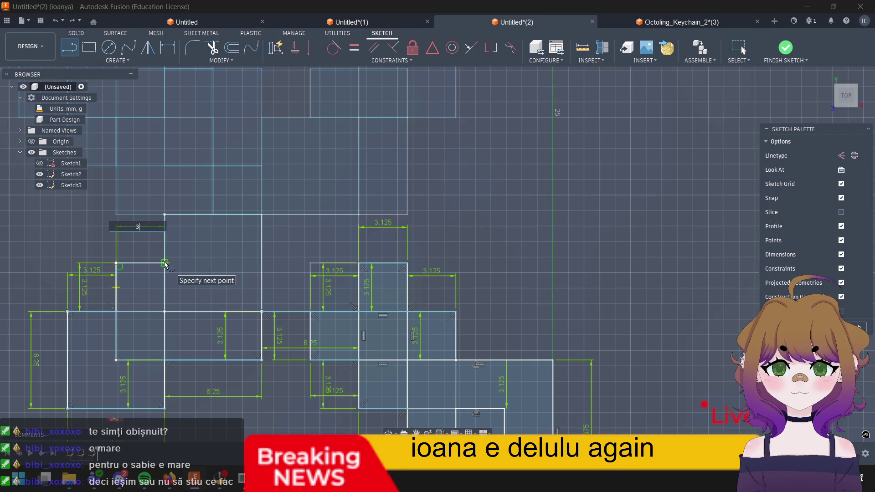
text(.125)
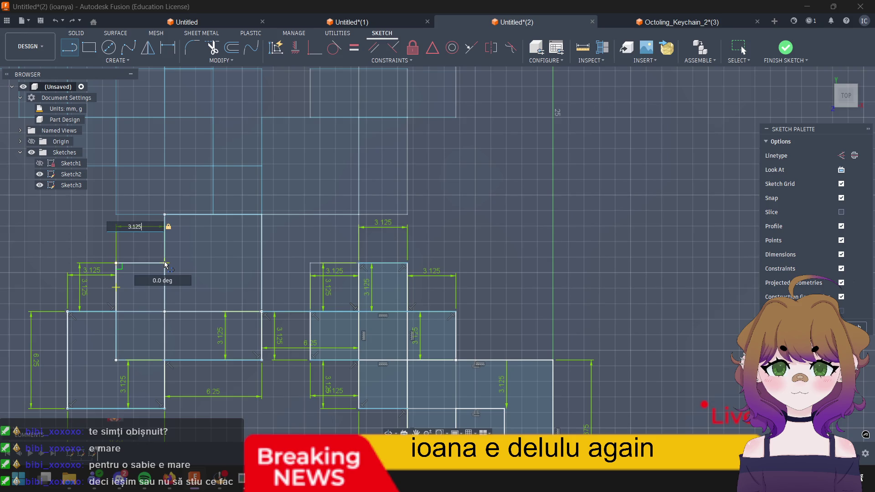
key(Return)
key(Escape)
click(162, 264)
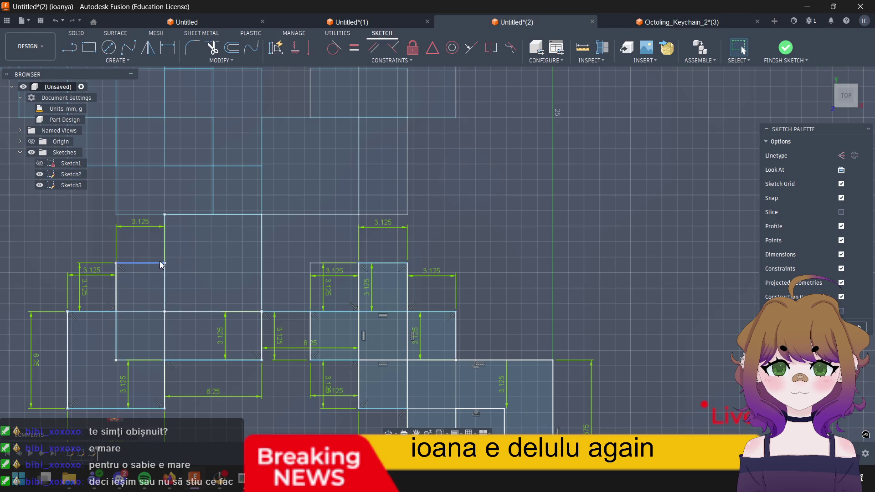
key(l)
click(165, 263)
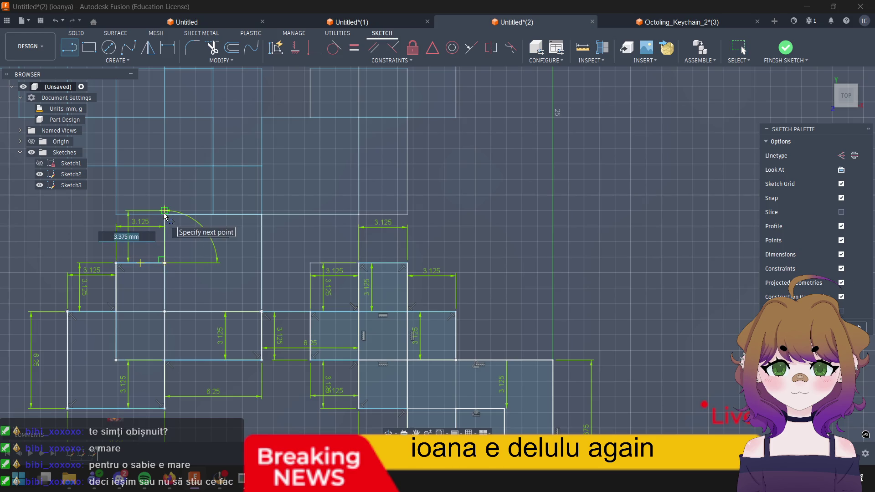
text(3)
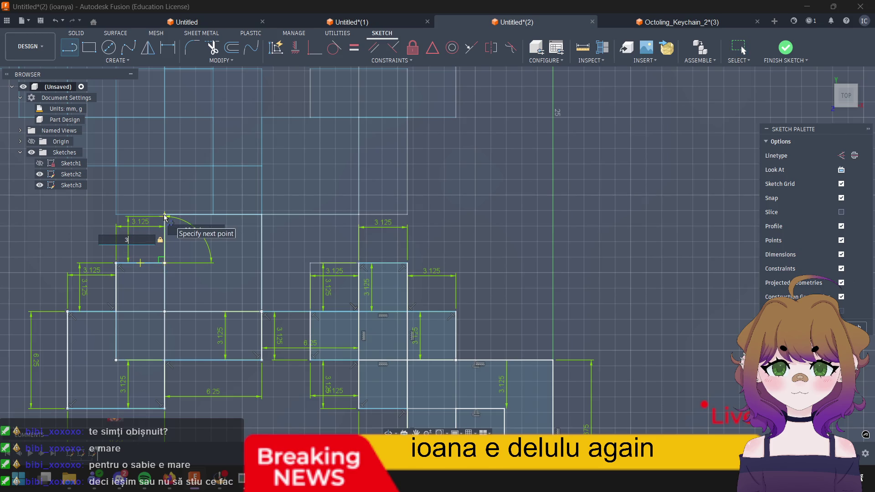
text(.125)
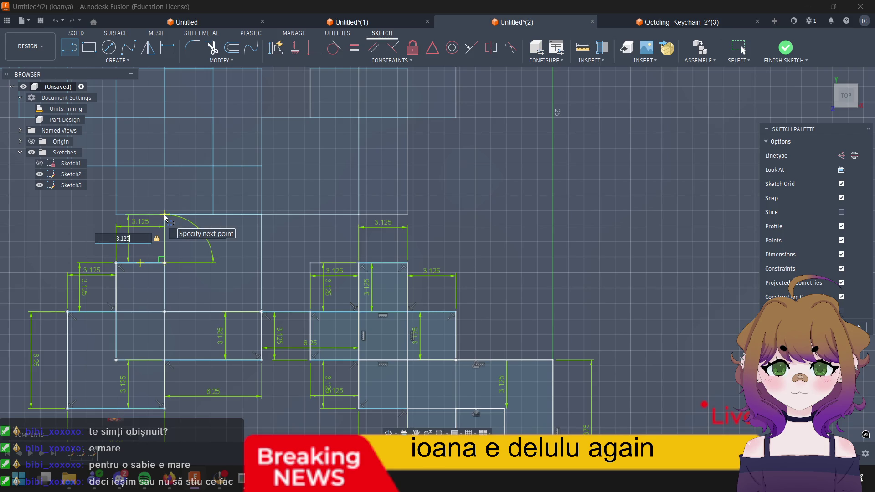
key(Return)
key(Escape)
Step: Continue with a 3.125 mm step, a 3.125 mm riser, and a 3.125 mm tread
key(l)
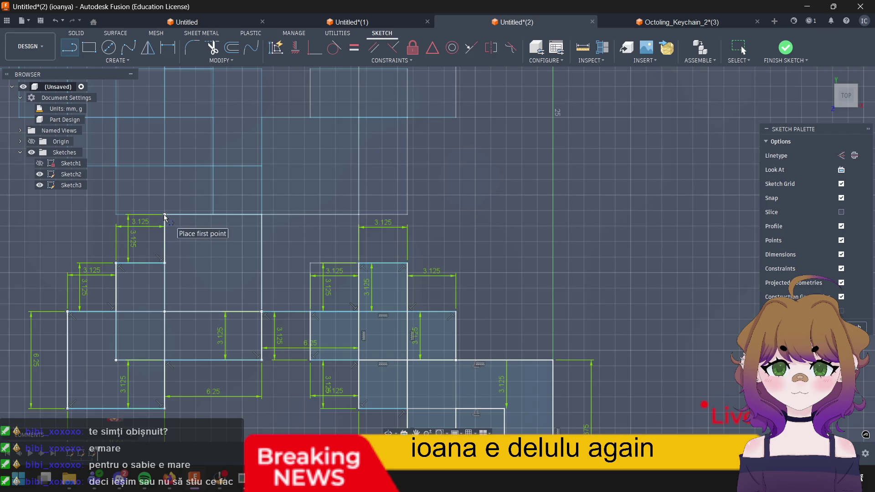
click(165, 218)
text(3)
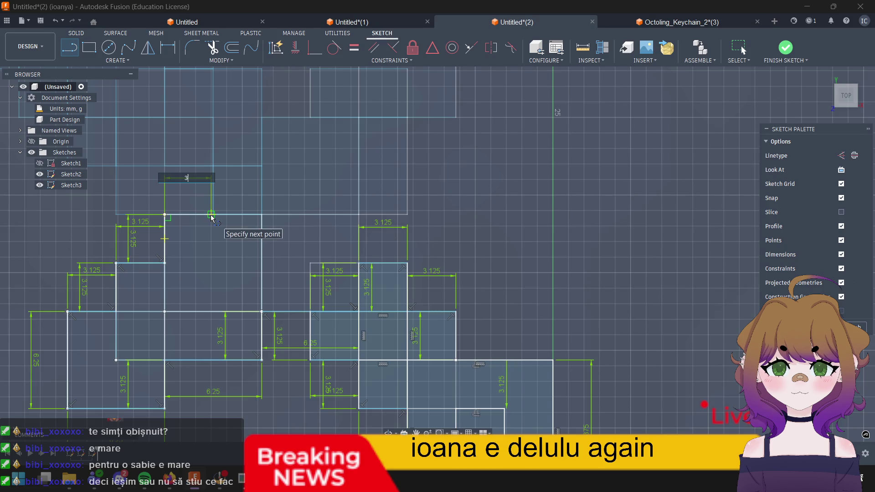
text(.125)
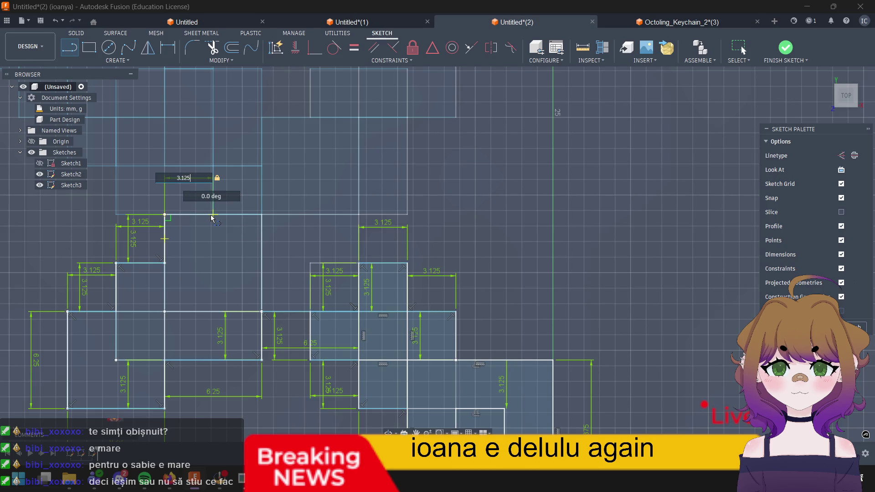
key(Return)
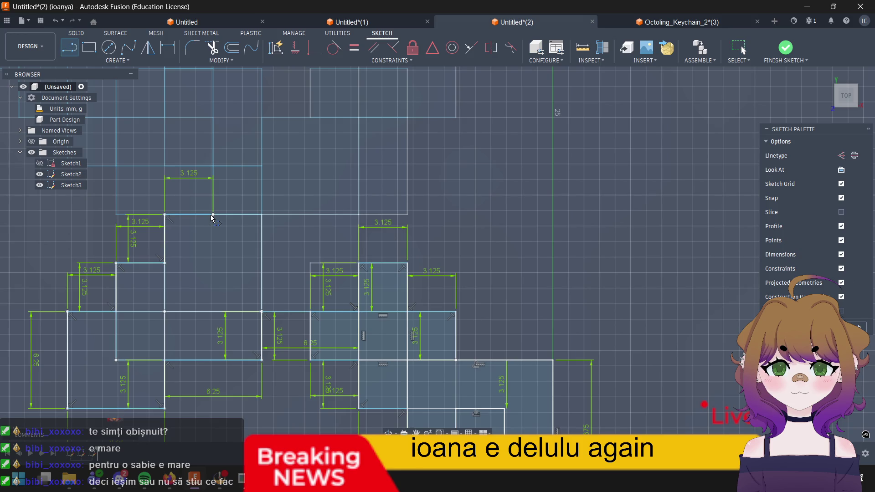
click(214, 216)
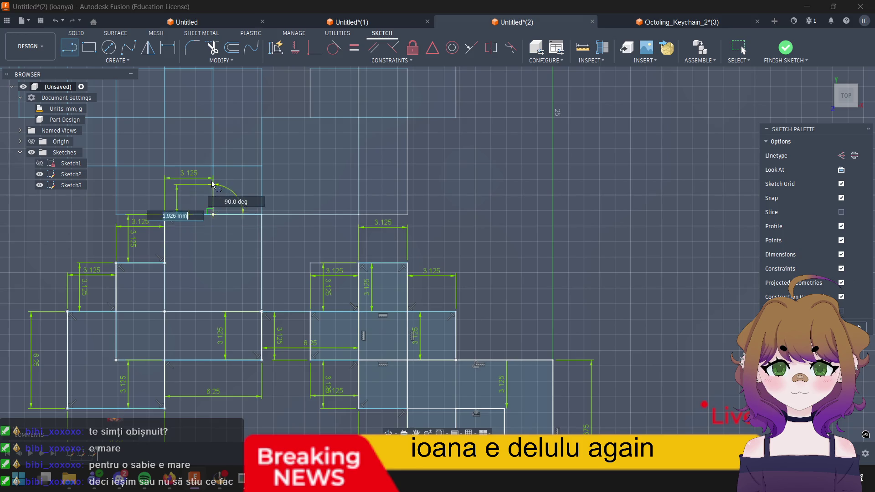
text(3)
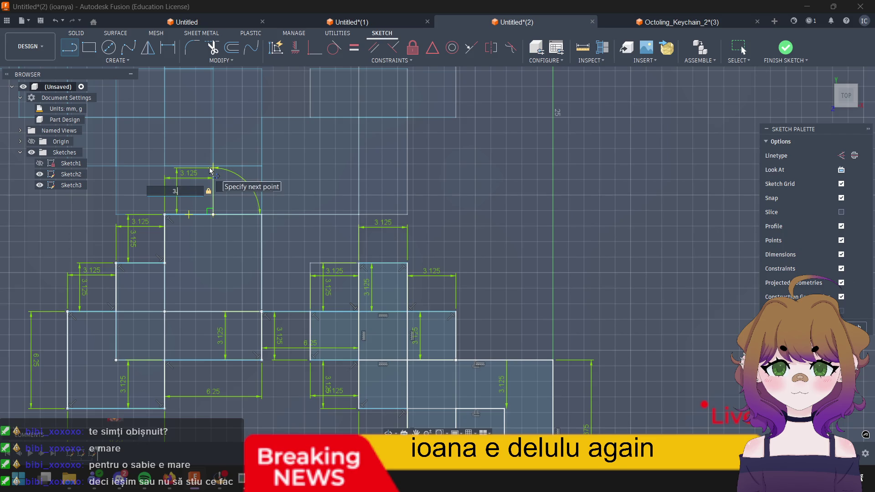
text(.125)
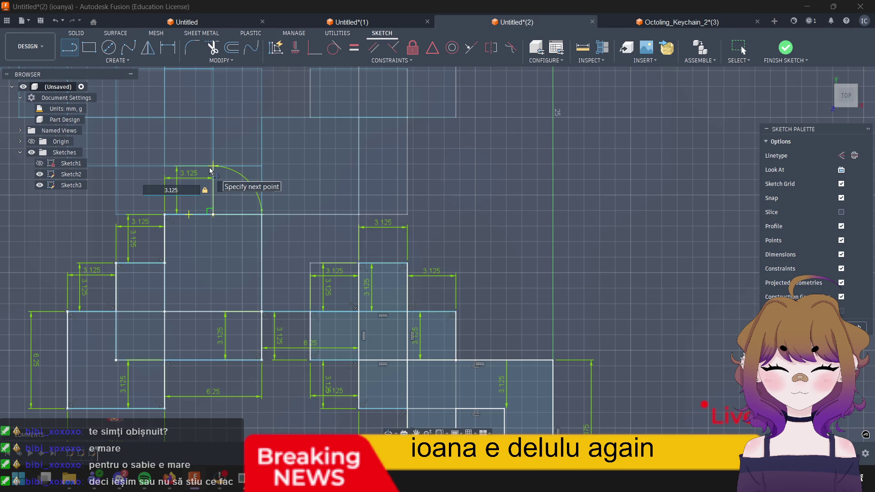
key(Return)
key(Escape)
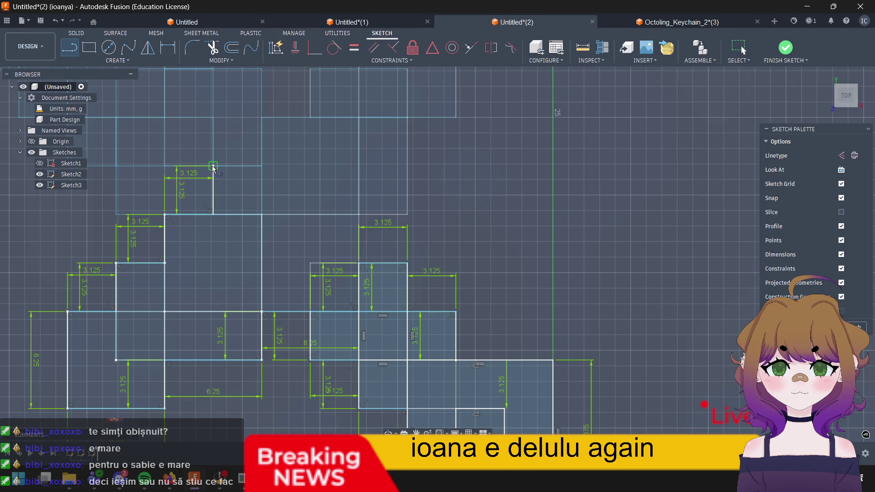
click(213, 168)
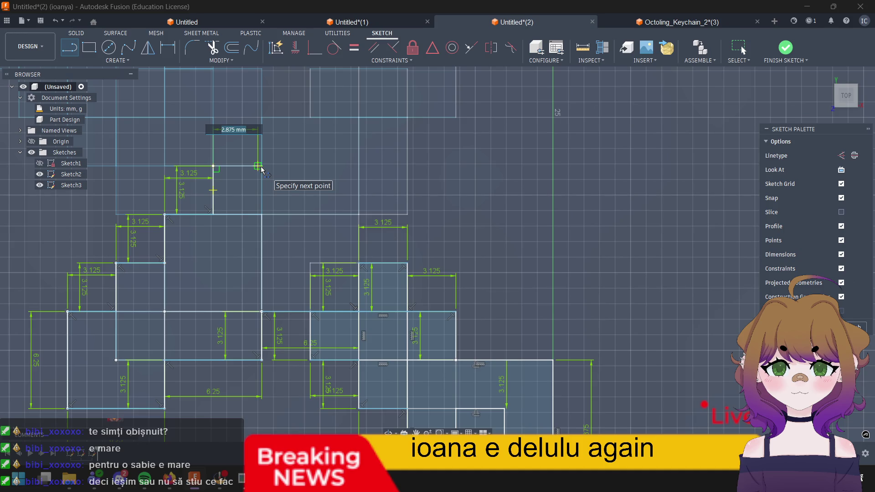
text(3.125)
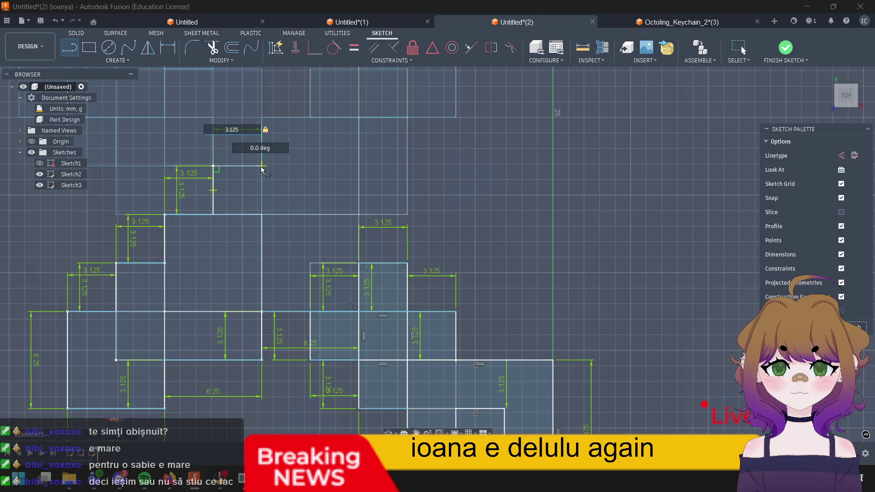
key(Return)
Step: Add one more step: a 3.125 mm tread and a 3.125 mm riser above the existing stairs
middle_drag(261, 168, 214, 292)
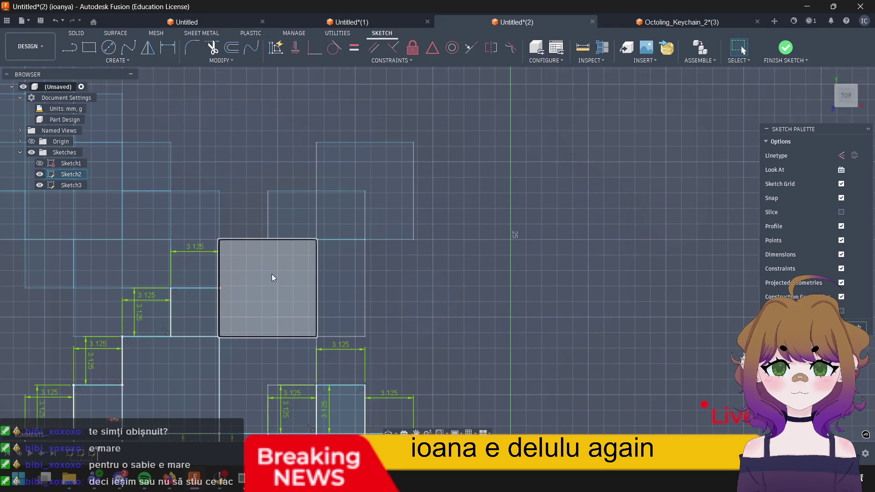
key(l)
click(219, 288)
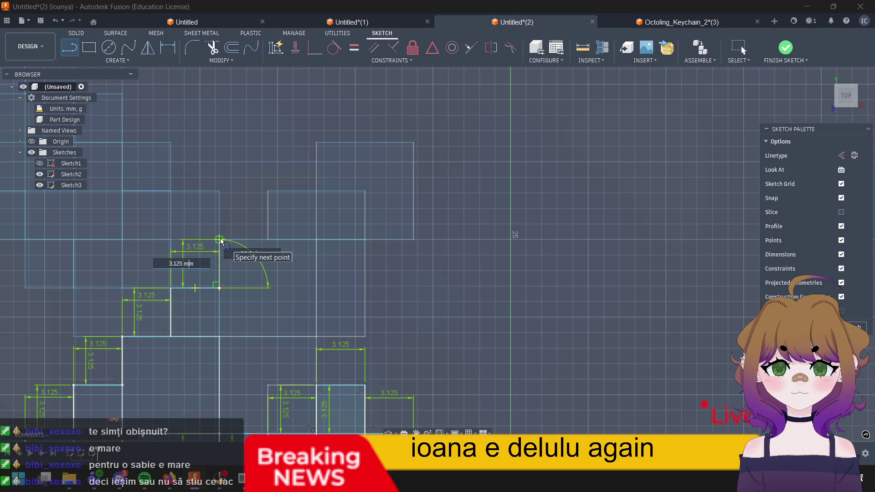
key(Escape)
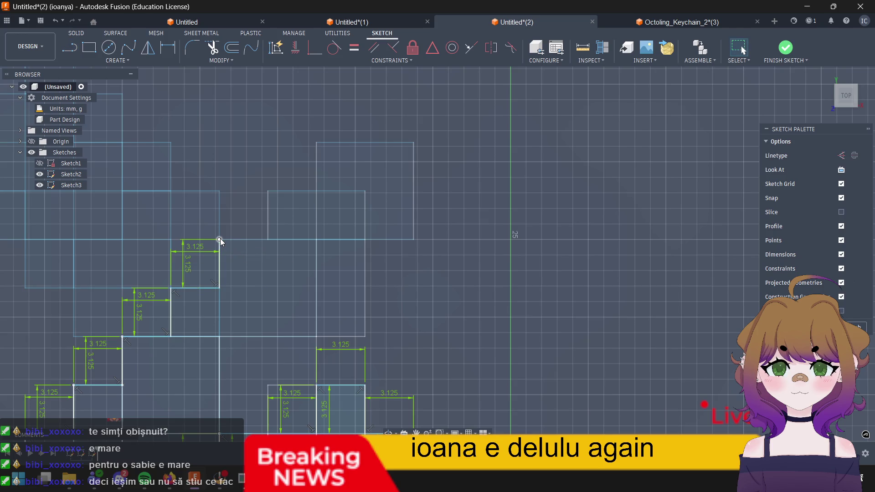
key(l)
scroll(220, 241, down, 1)
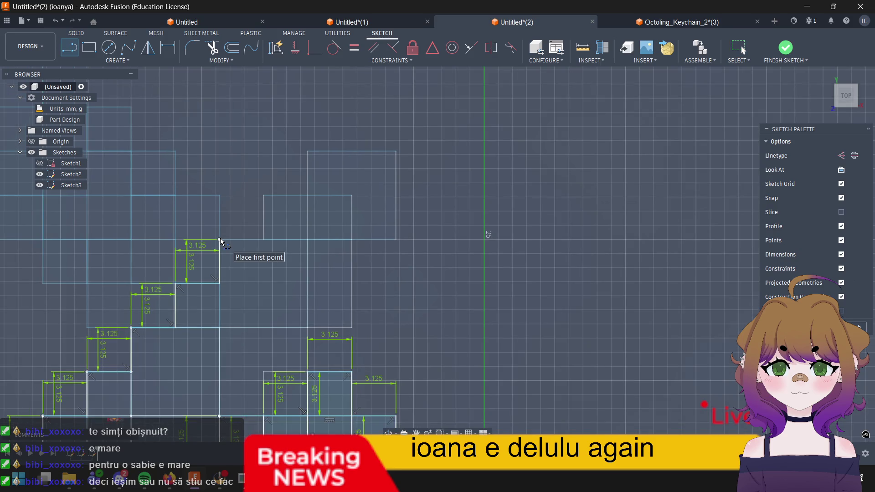
click(220, 242)
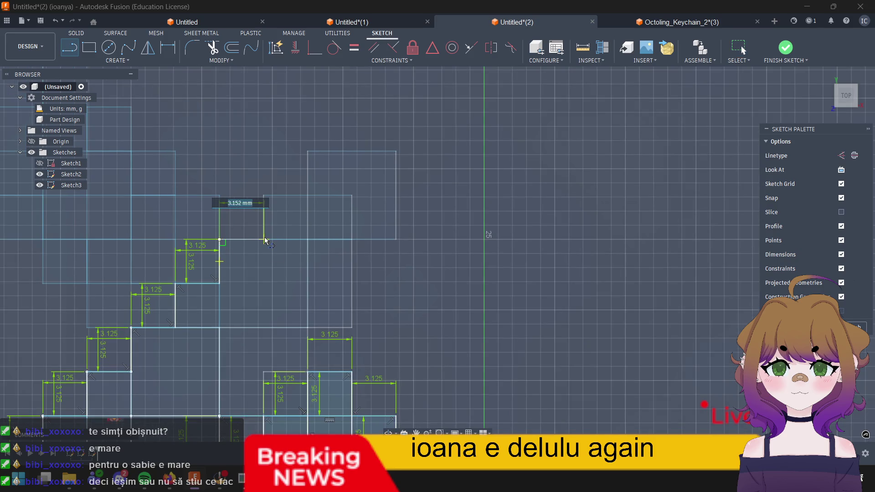
text(3.125)
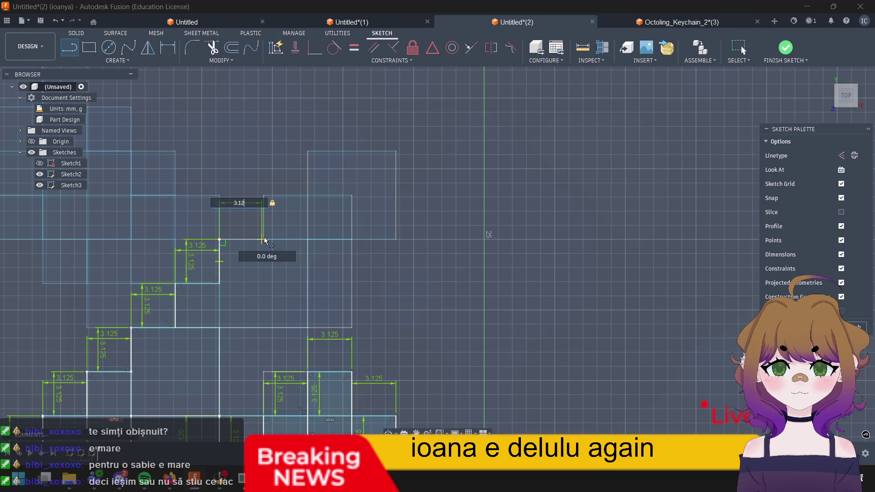
key(Return)
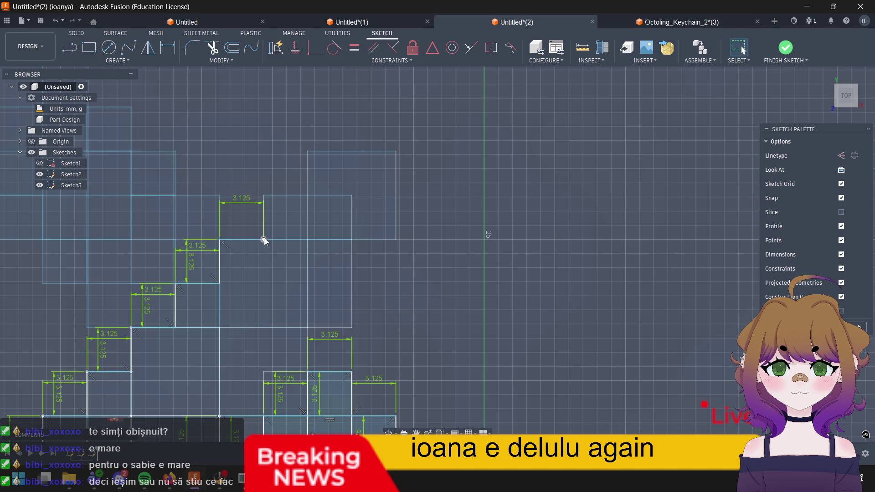
key(l)
click(264, 238)
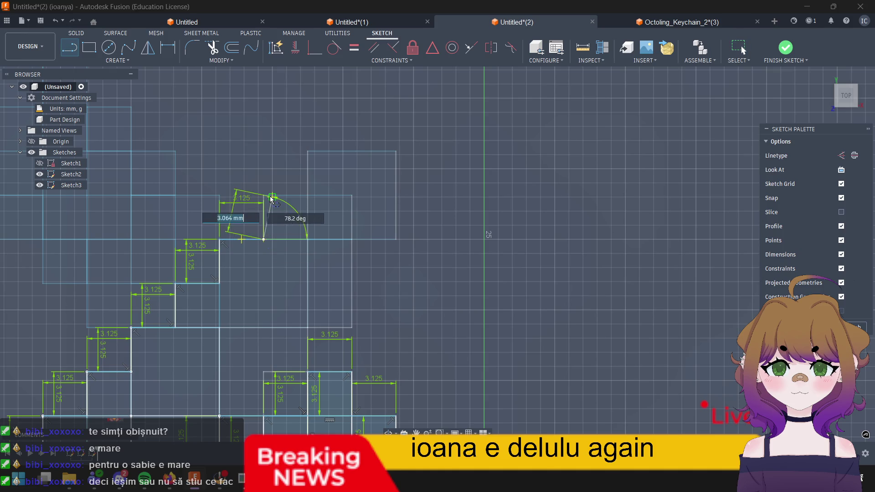
text(3.1)
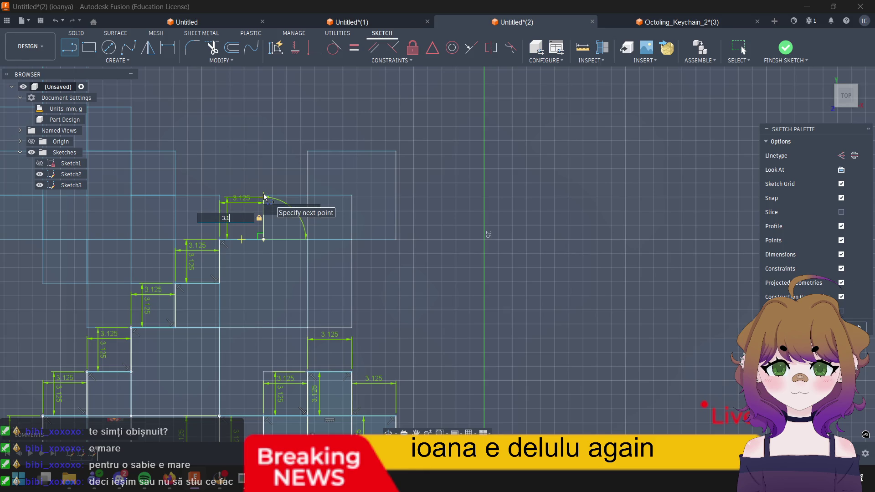
text(25)
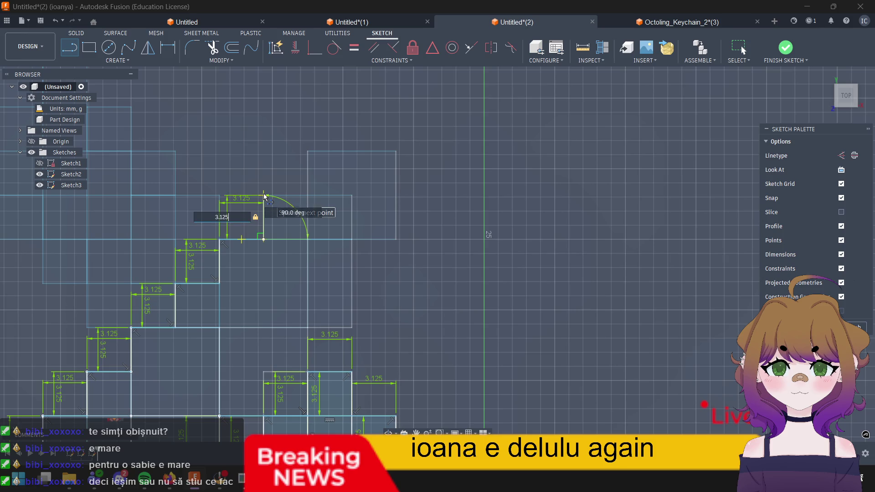
key(Return)
Step: Add the top step with another 3.125 mm tread and 3.125 mm riser
key(l)
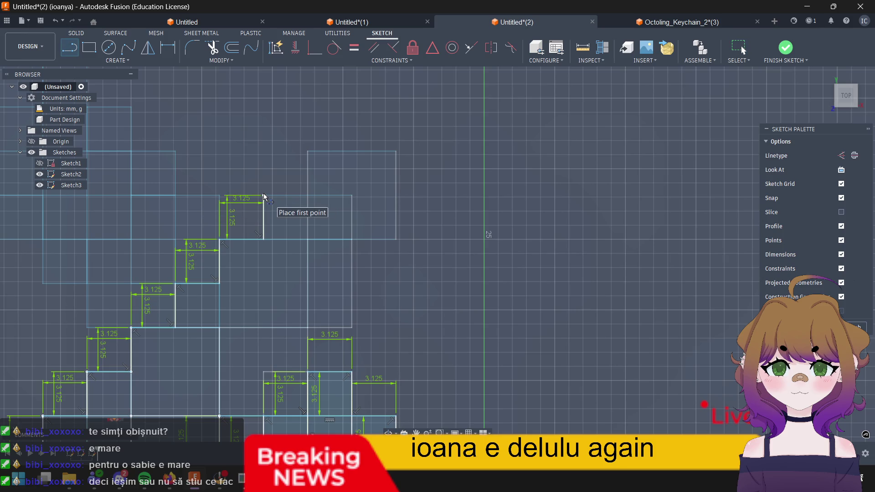
click(265, 197)
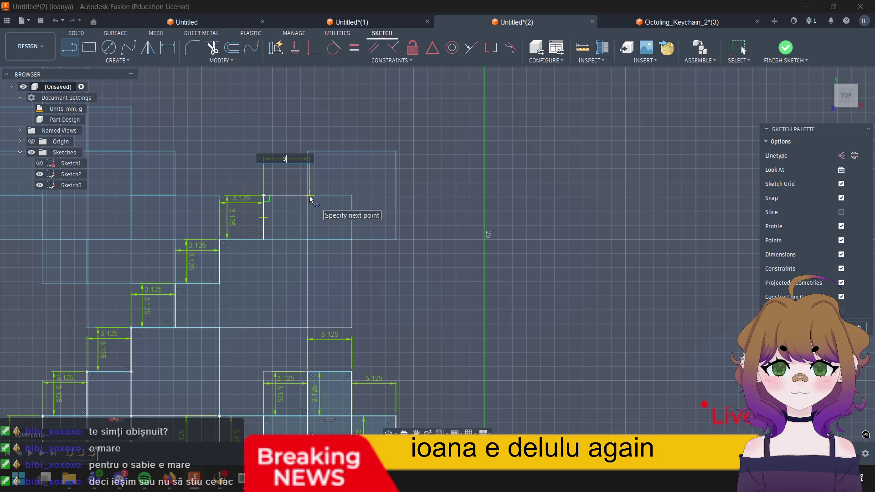
text(3.125)
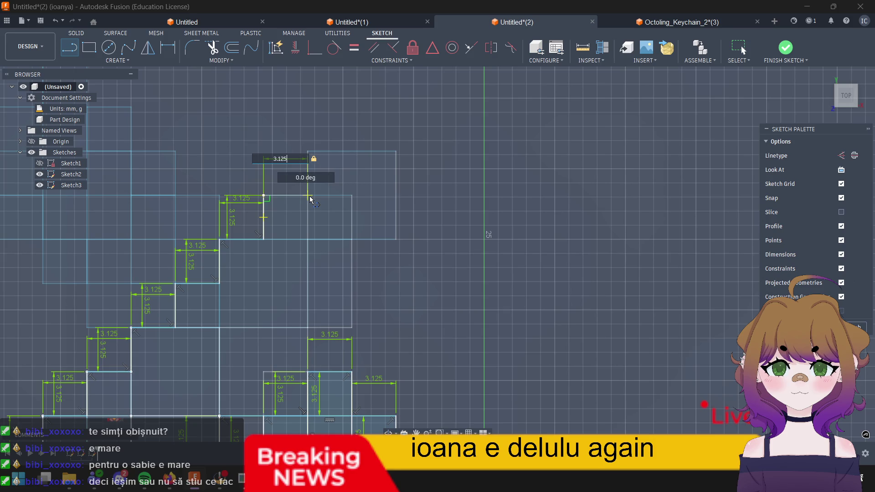
key(Return)
click(307, 196)
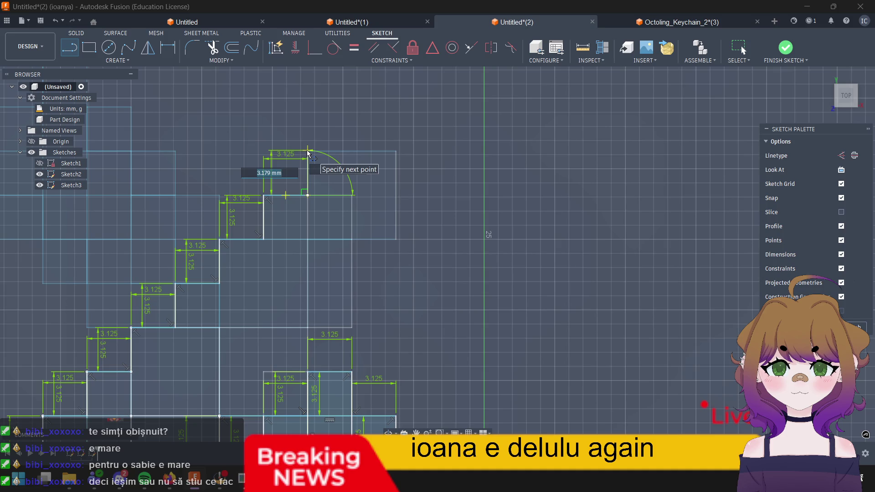
text(3.125)
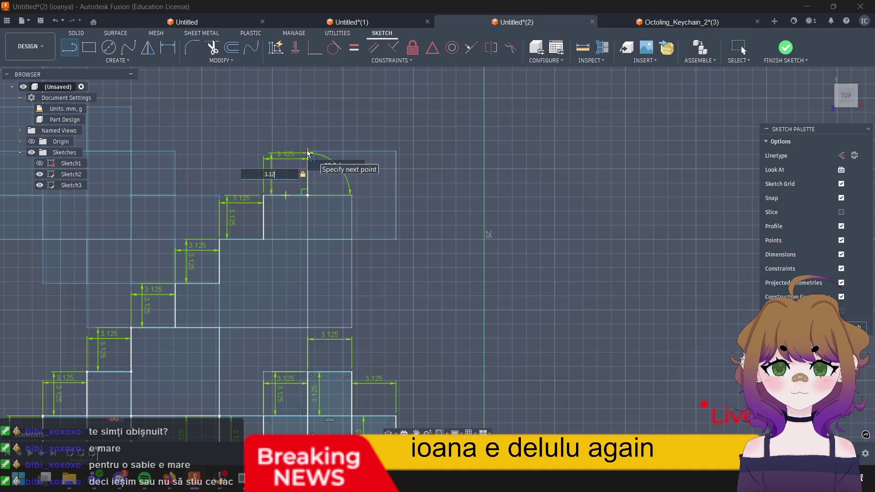
key(Return)
key(l)
click(306, 153)
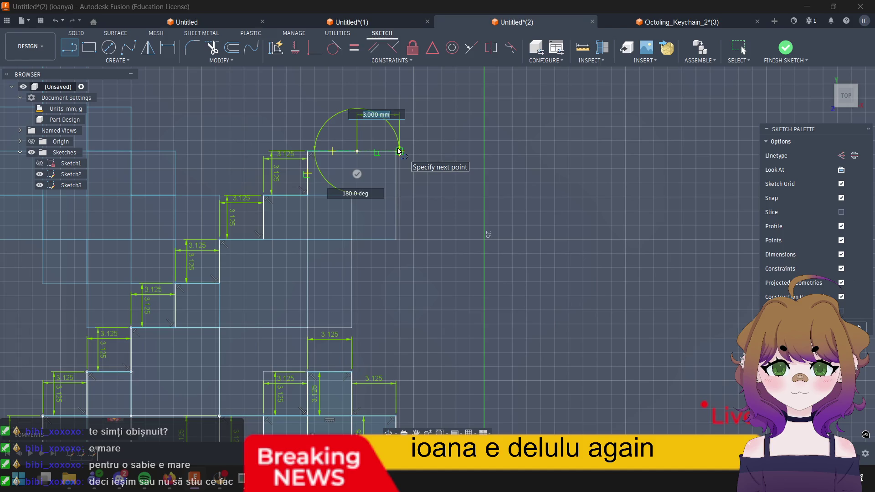
text(6)
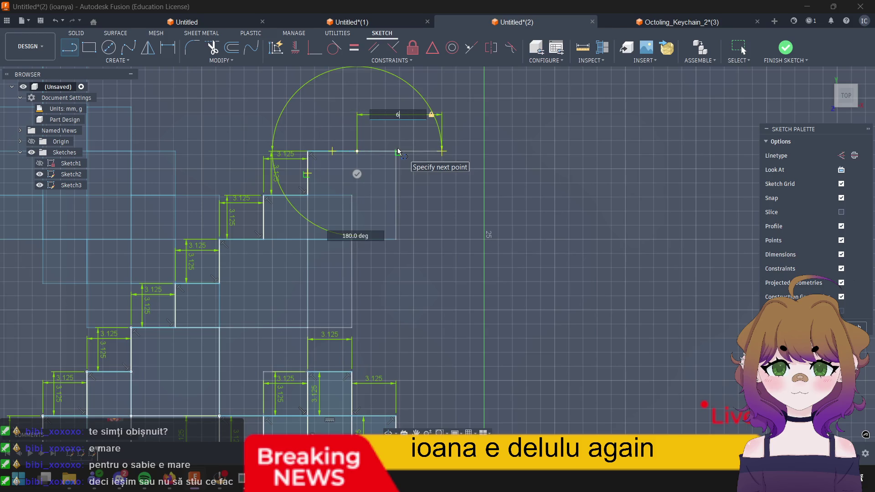
text(.25)
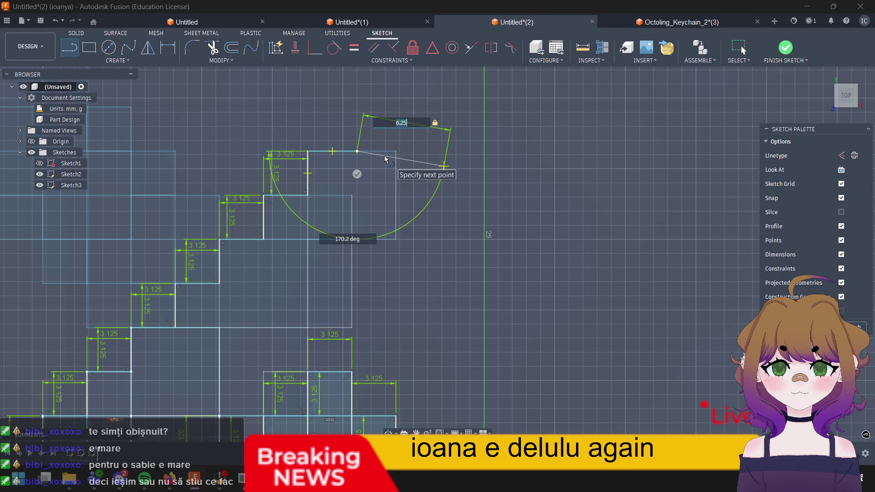
Step: Discard the stray arc and draw the 6.25 mm horizontal top edge of the staircase
key(Escape)
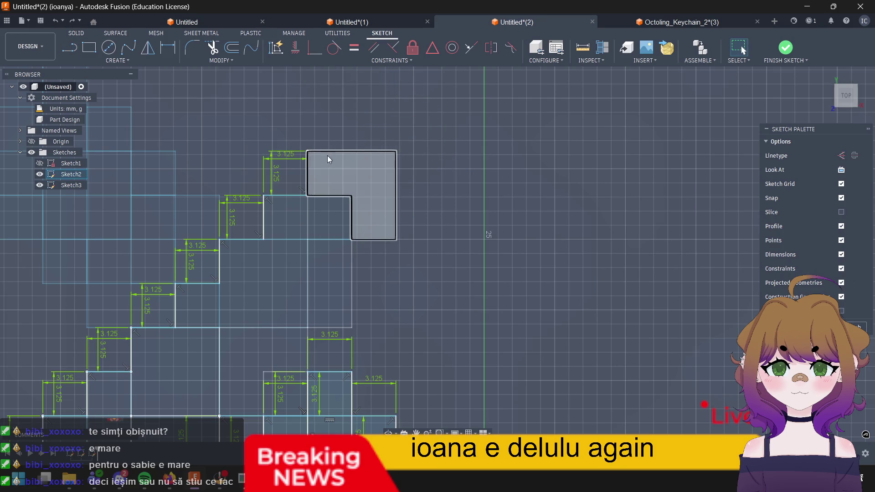
key(l)
click(310, 154)
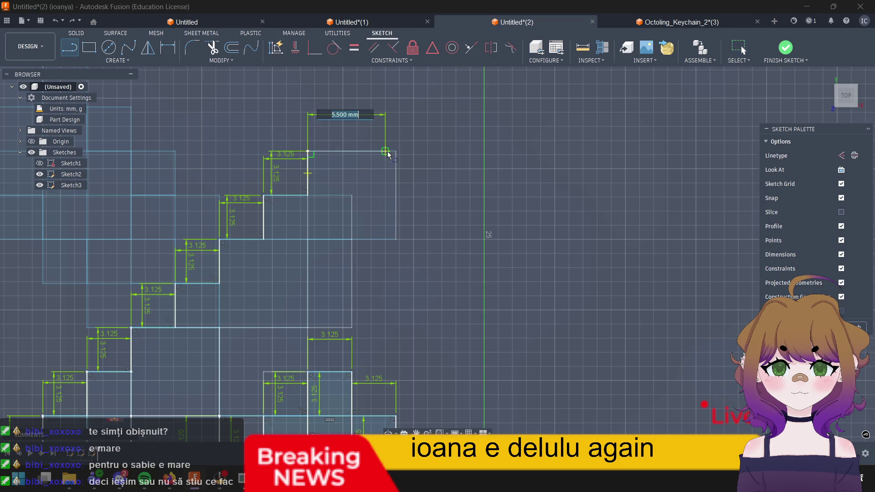
text(6)
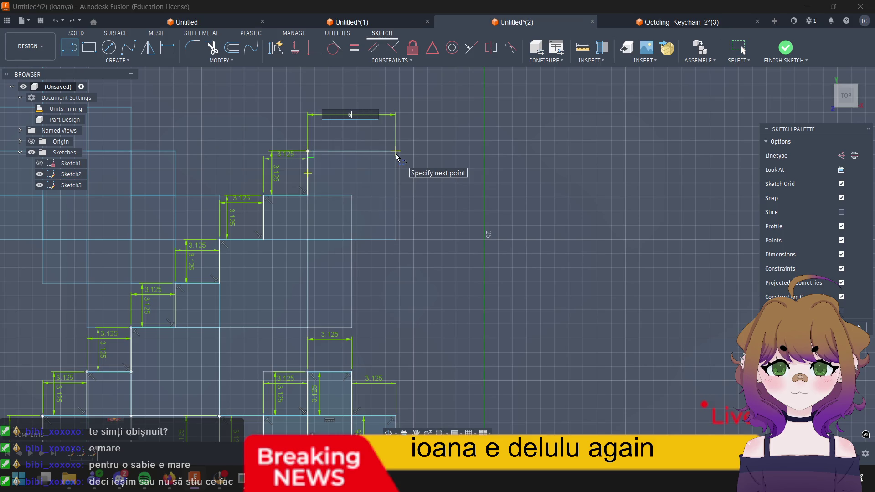
text(.25)
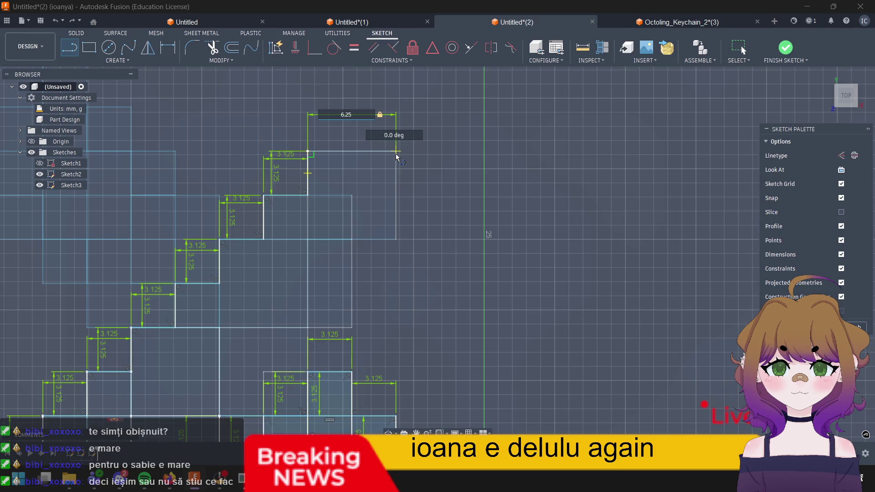
key(Return)
key(l)
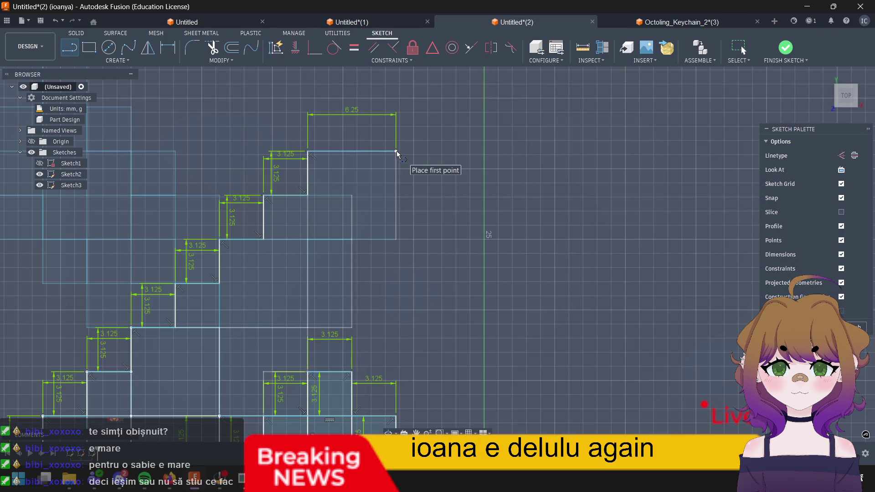
click(397, 151)
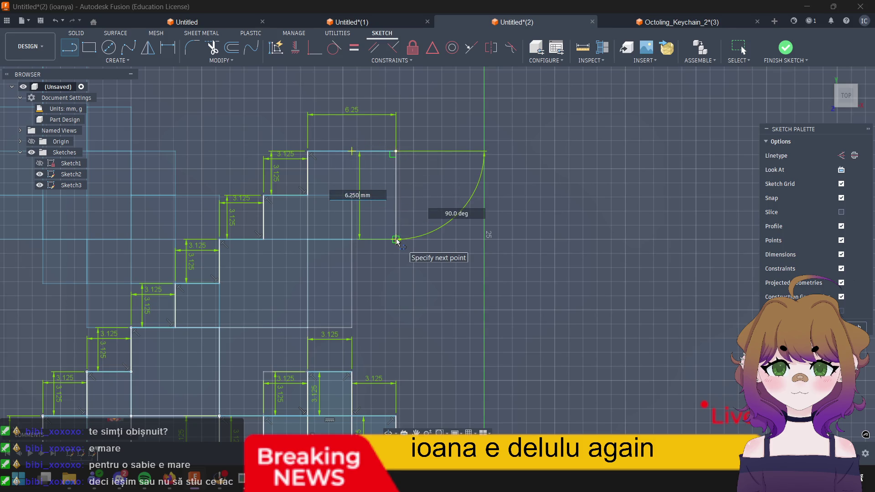
Step: Drop the right side 6.25 mm, then step inward 3.125 mm from its lower corner
double_click(397, 241)
key(l)
click(397, 241)
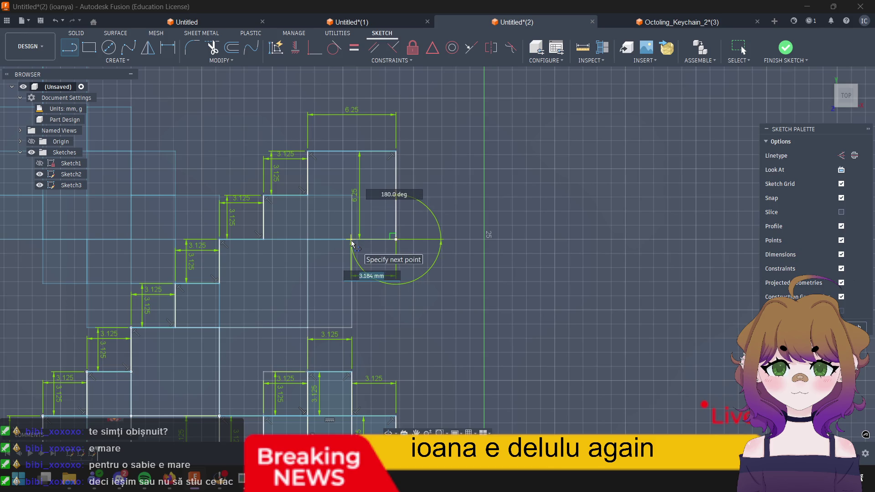
text(3)
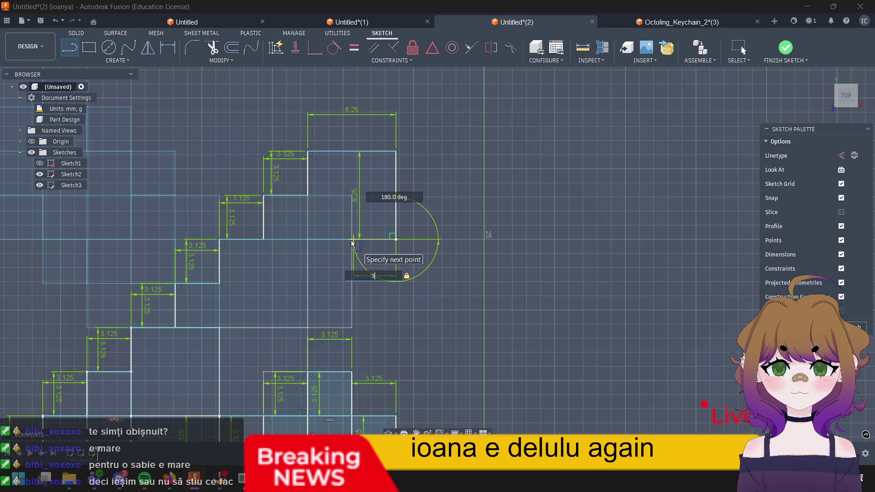
text(.125)
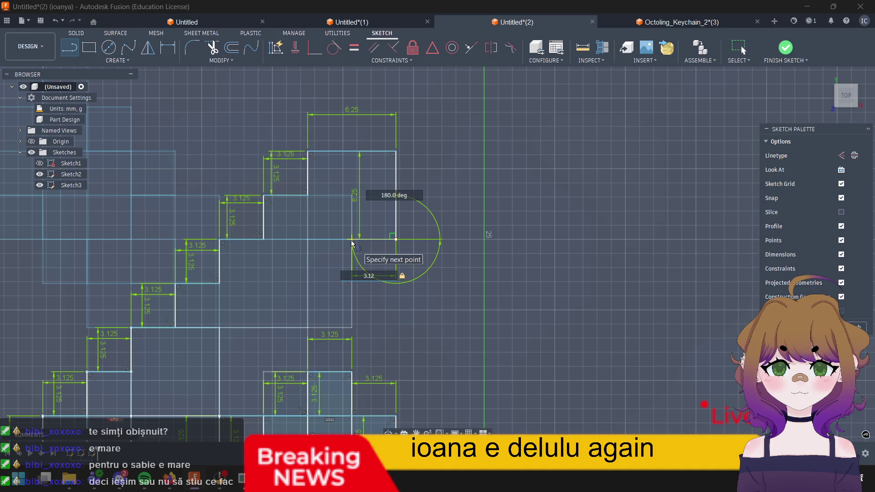
key(Return)
key(Escape)
Step: Draw a 6.25 mm vertical line down from the inner corner
click(352, 241)
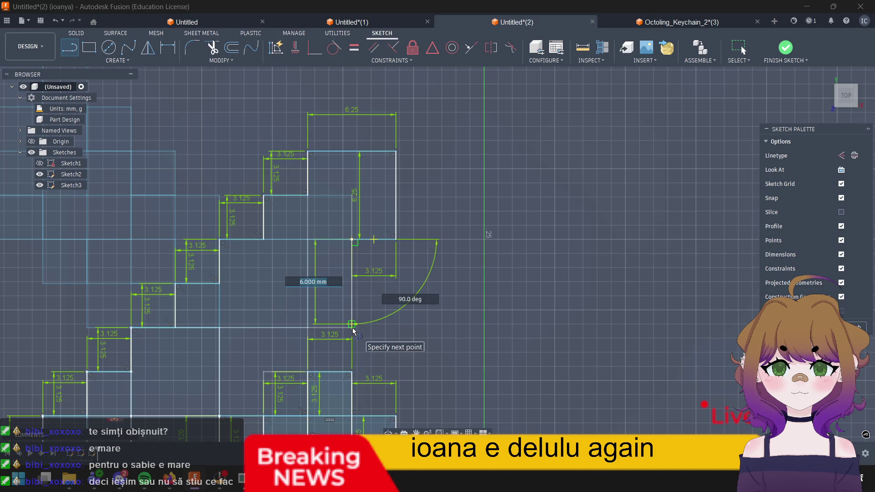
text(5)
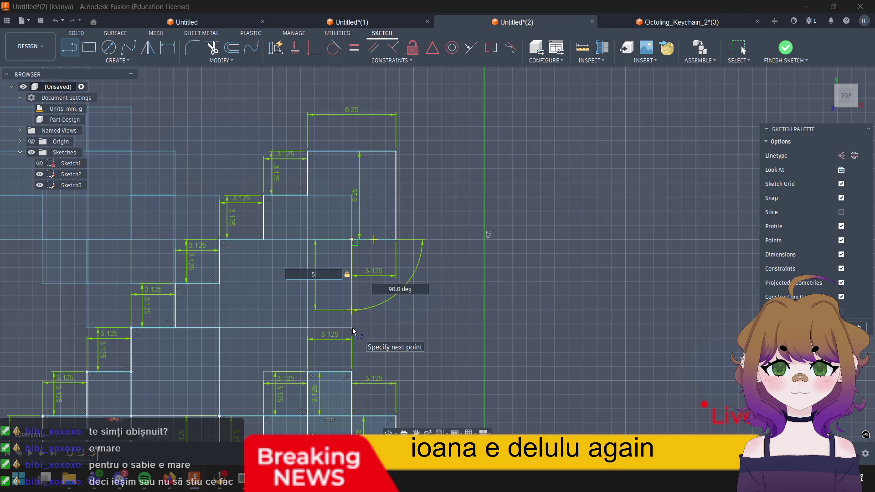
key(BackSpace)
text(6.25)
key(Return)
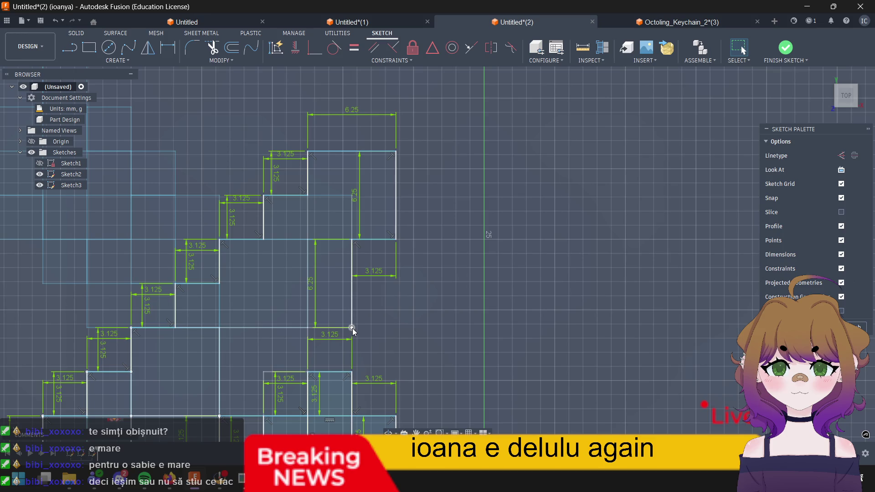
key(l)
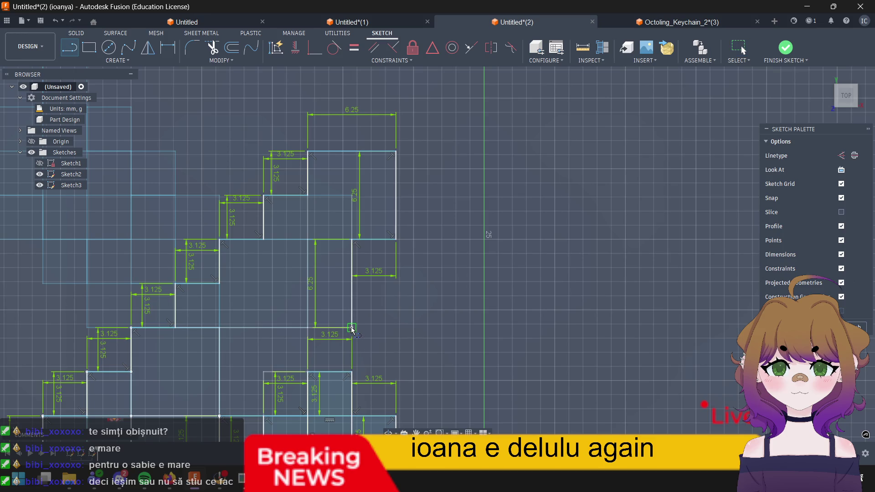
Step: Close the outline with a 3.125 mm horizontal and a 3.125 mm vertical line
click(352, 332)
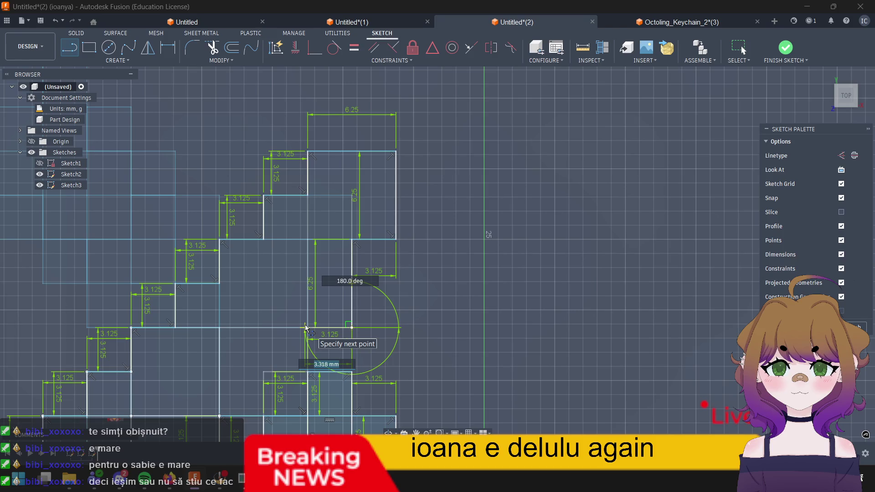
text(3)
text(.125)
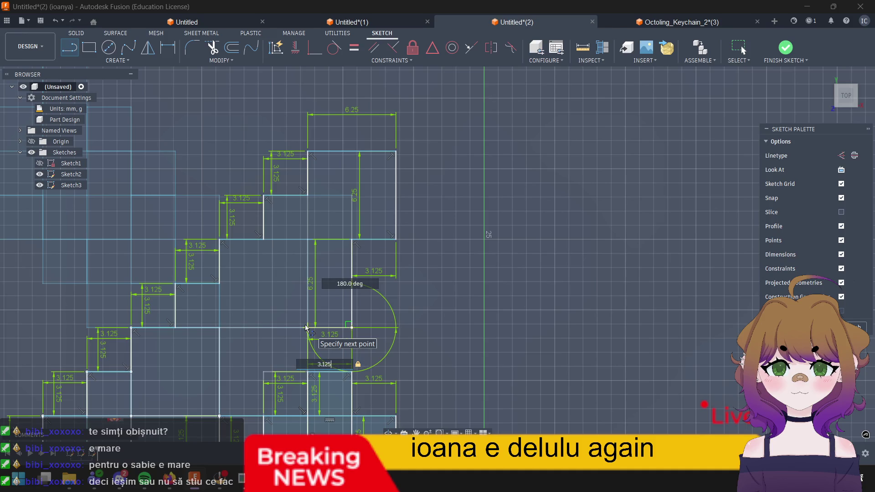
key(Return)
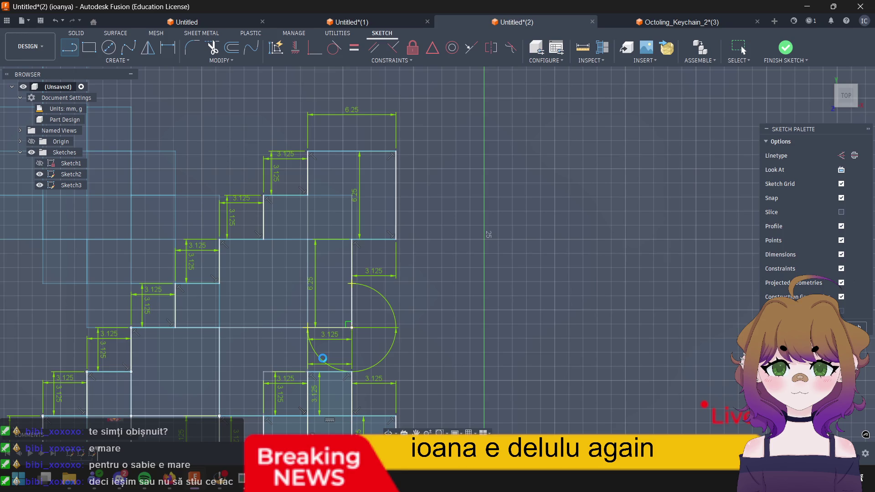
key(Delete)
click(308, 329)
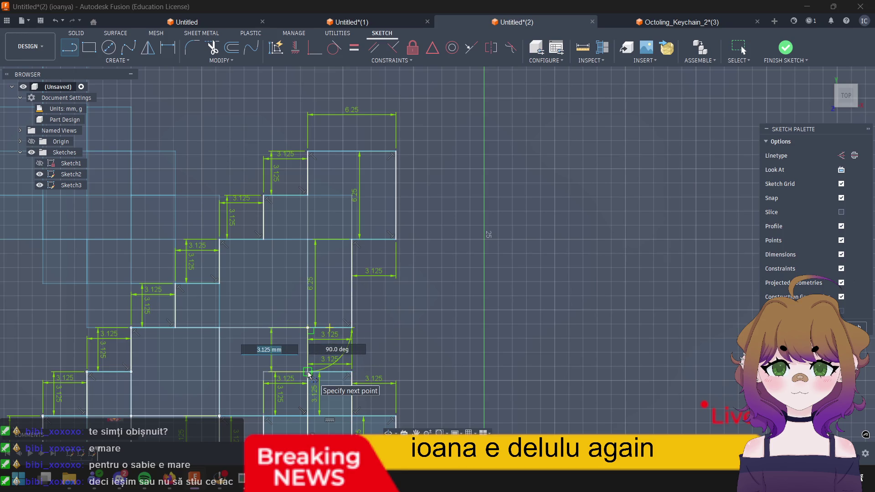
text(3.1)
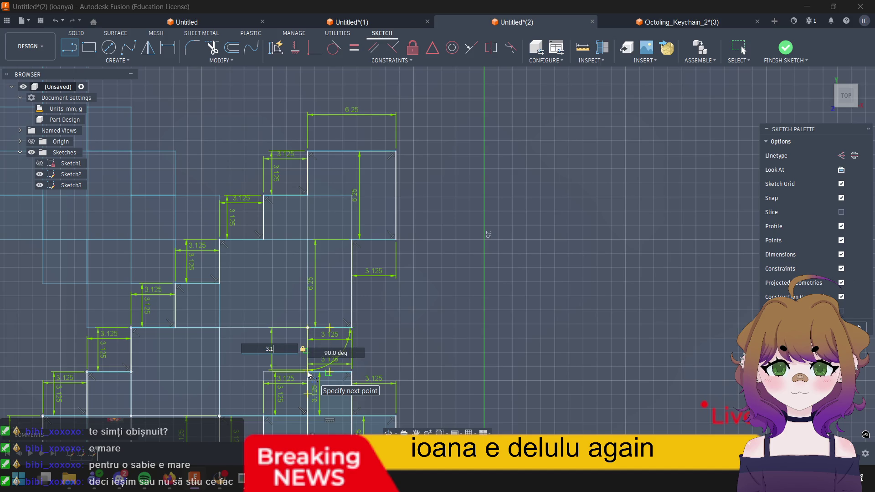
text(25)
key(Return)
key(Escape)
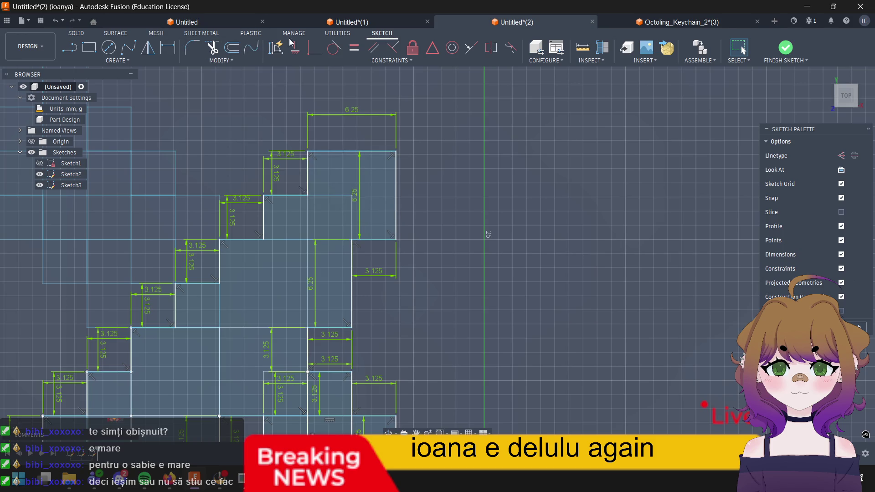
click(232, 47)
Step: Offset the closed staircase outline inward, dragging the preview to about 1.557 mm
click(307, 268)
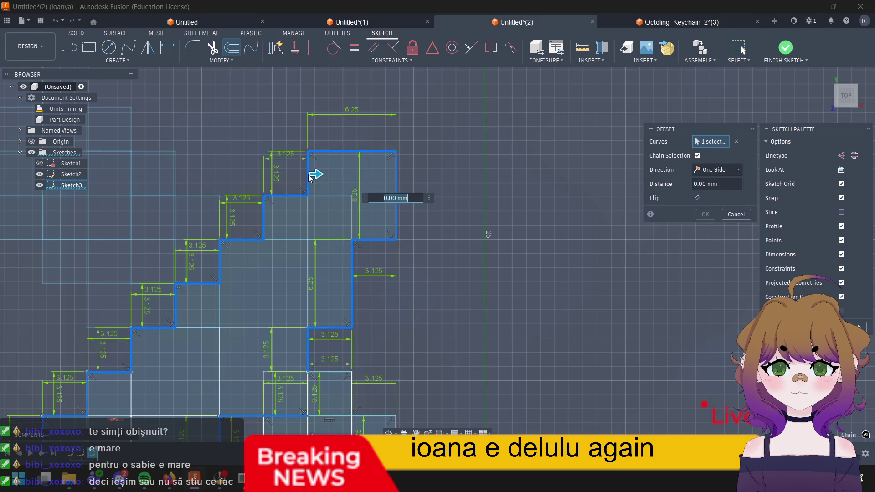
mouse_move(444, 326)
middle_down()
mouse_move(591, 201)
mouse_move(549, 235)
middle_up()
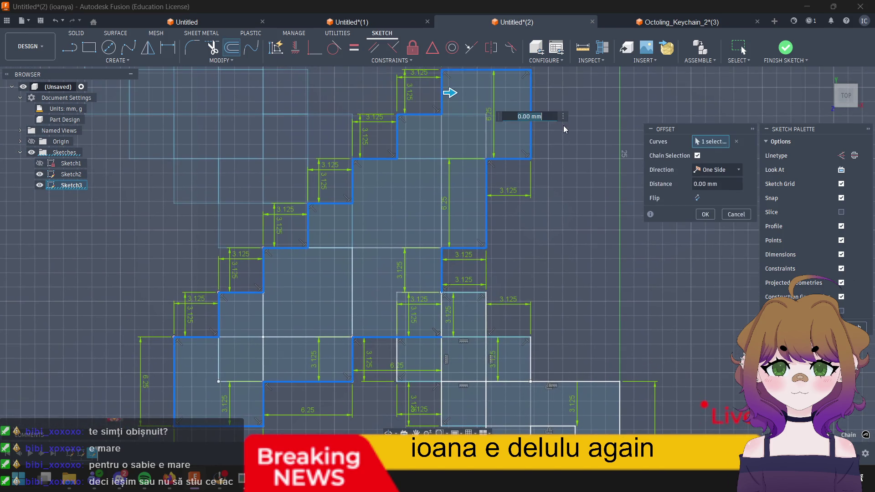
drag(464, 94, 473, 93)
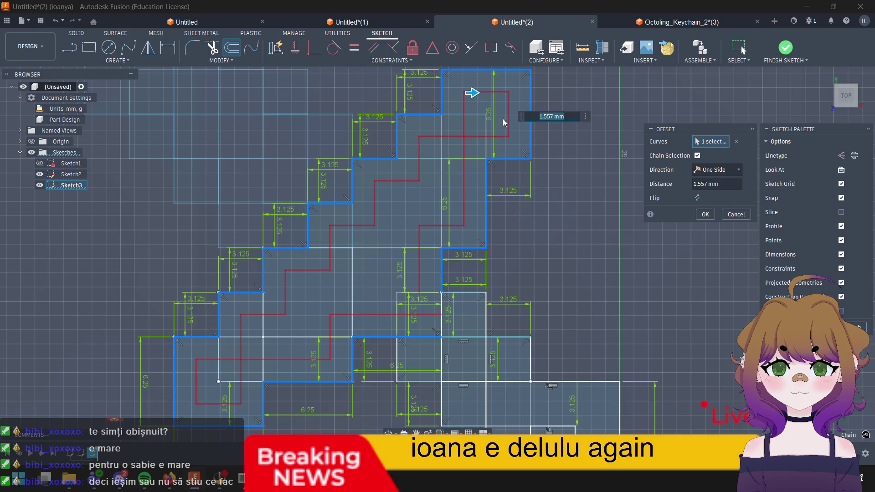
mouse_move(475, 93)
mouse_down()
mouse_move(425, 94)
mouse_move(485, 94)
mouse_move(451, 92)
mouse_up()
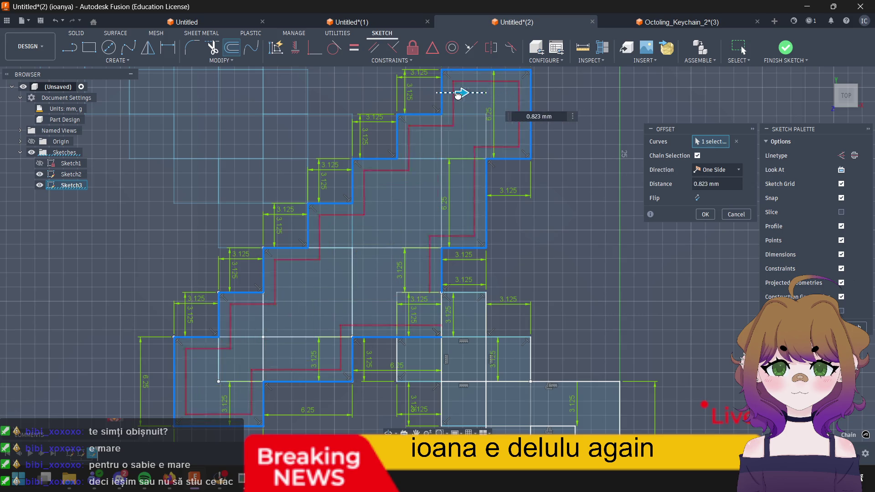
drag(452, 93, 473, 93)
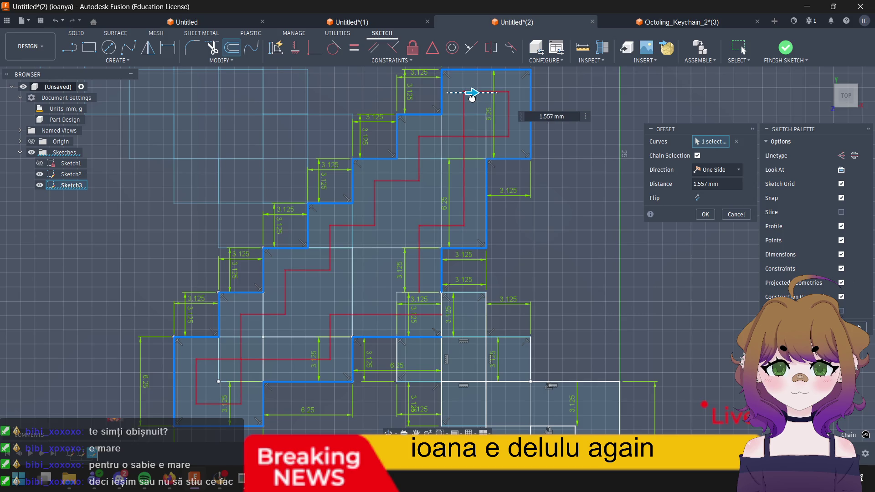
scroll(476, 145, up, 4)
scroll(464, 140, up, 6)
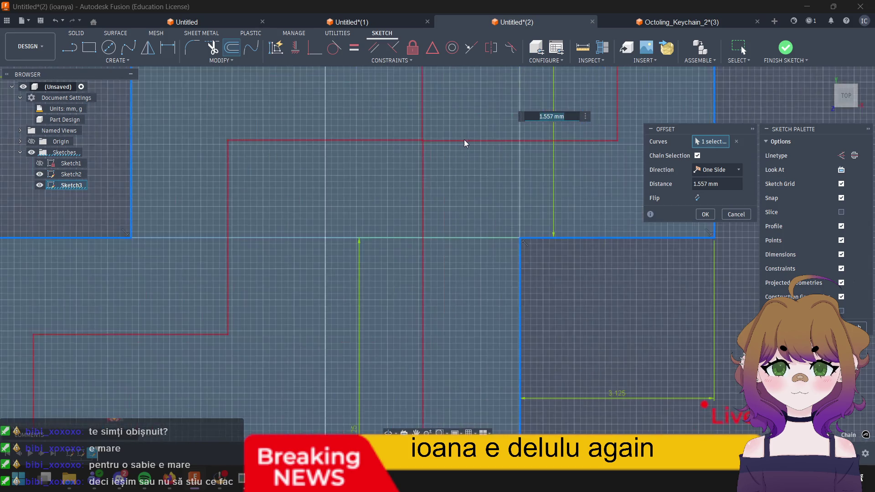
scroll(430, 144, up, 3)
scroll(414, 143, up, 5)
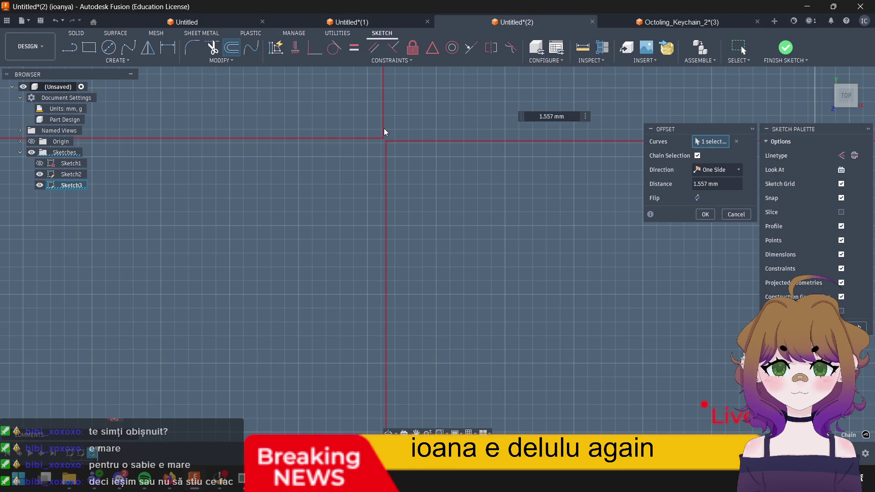
scroll(392, 130, down, 4)
scroll(394, 134, down, 4)
scroll(396, 133, down, 4)
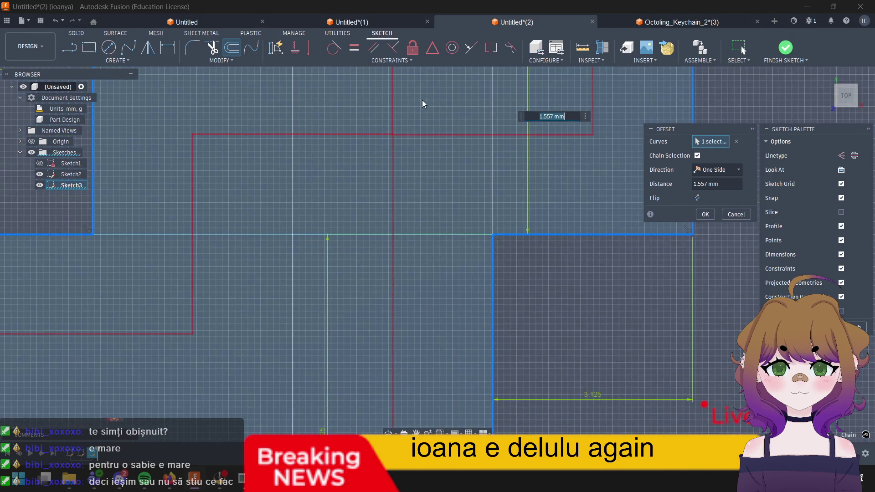
scroll(410, 137, down, 4)
scroll(401, 169, down, 3)
scroll(385, 81, up, 4)
scroll(384, 100, up, 4)
scroll(384, 101, up, 3)
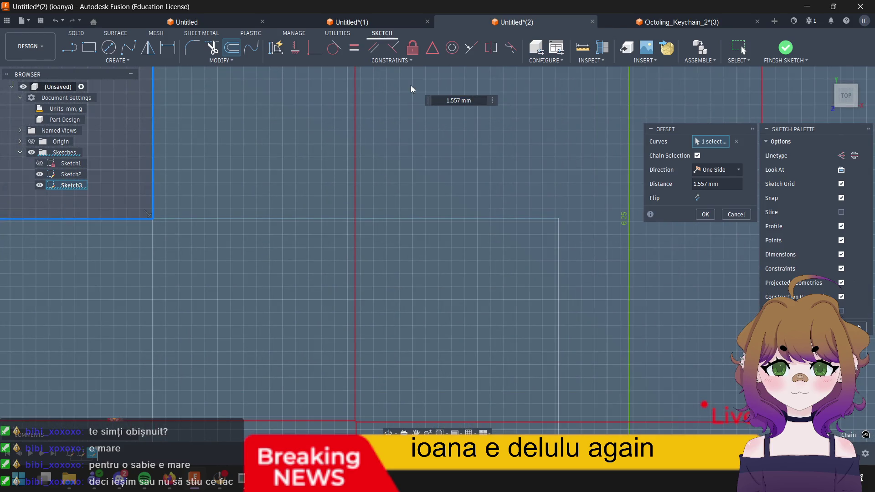
scroll(367, 222, up, 3)
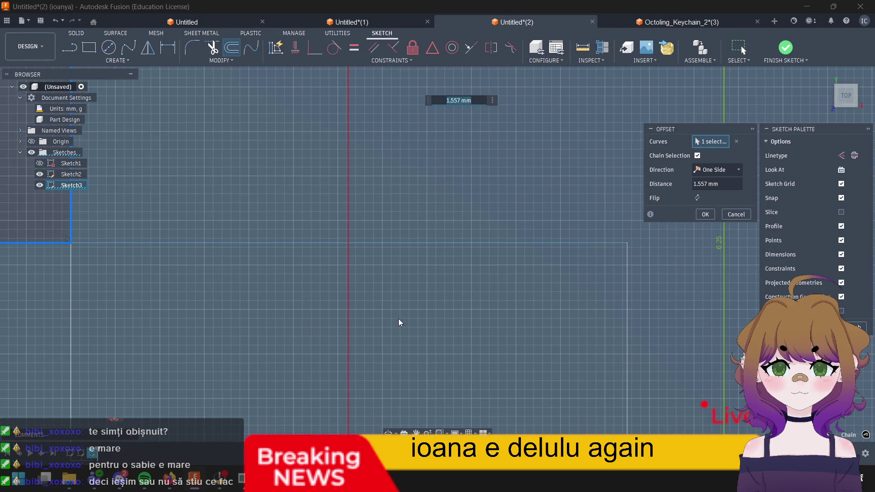
scroll(471, 195, down, 3)
scroll(395, 407, down, 3)
scroll(409, 373, up, 3)
scroll(394, 394, up, 3)
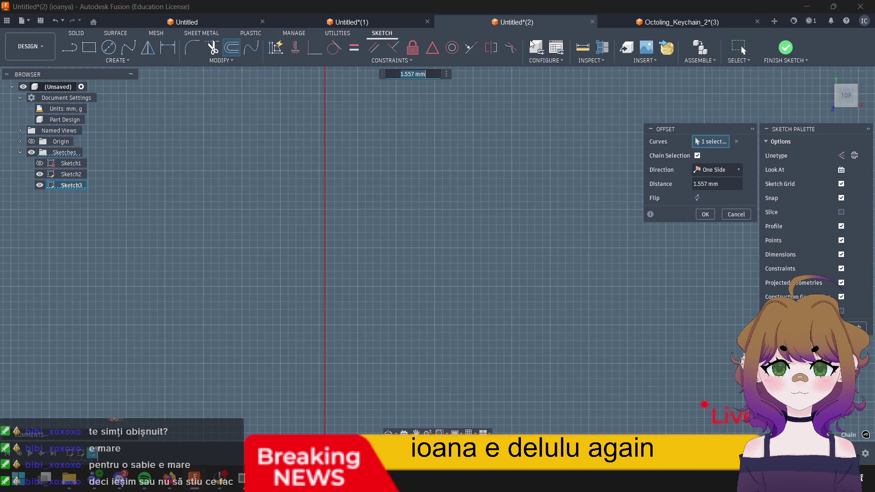
scroll(400, 145, down, 3)
mouse_move(400, 144)
middle_down()
mouse_move(429, 237)
mouse_move(429, 222)
middle_up()
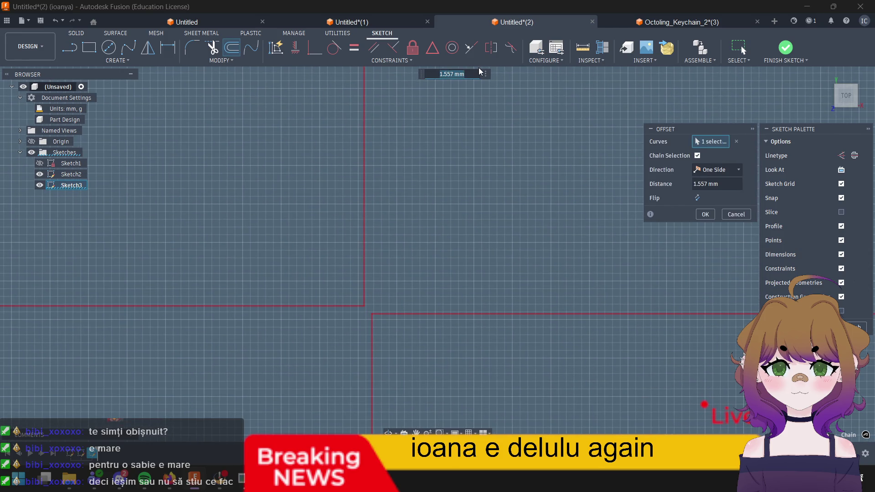
Step: Edit the offset distance value repeatedly until it reads 1.5611 mm
key(End)
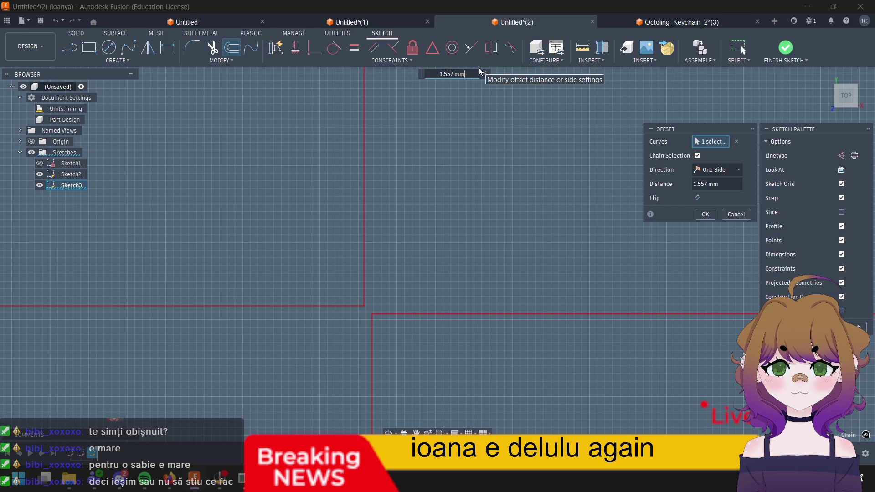
key(BackSpace)
key(BackSpace)
key(BackSpace)
text(6)
key(Return)
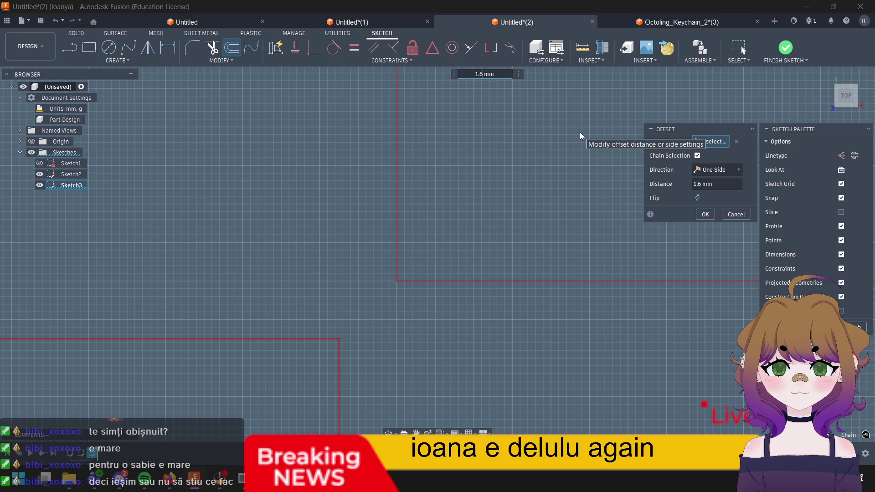
key(BackSpace)
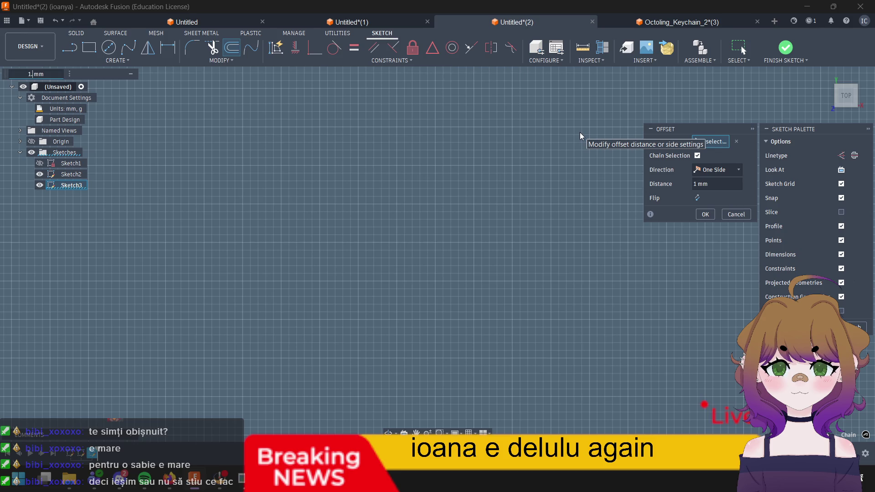
text(.55)
key(Return)
key(Return)
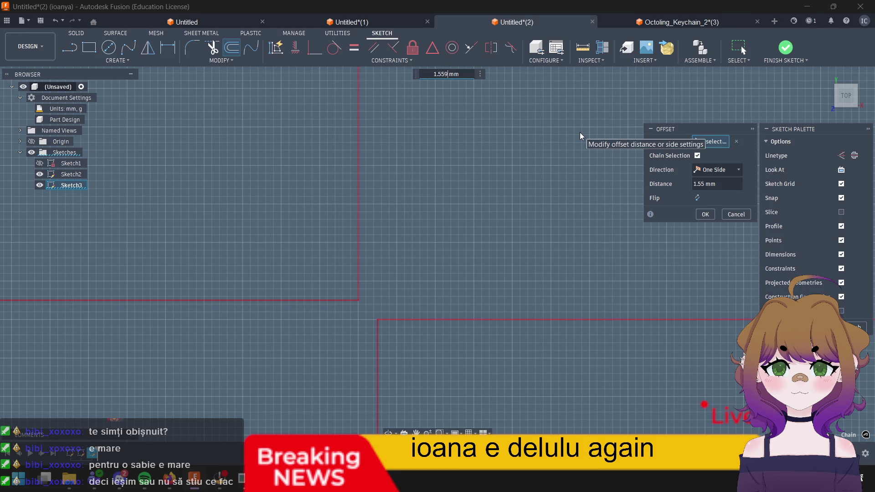
key(BackSpace)
key(BackSpace)
text(6)
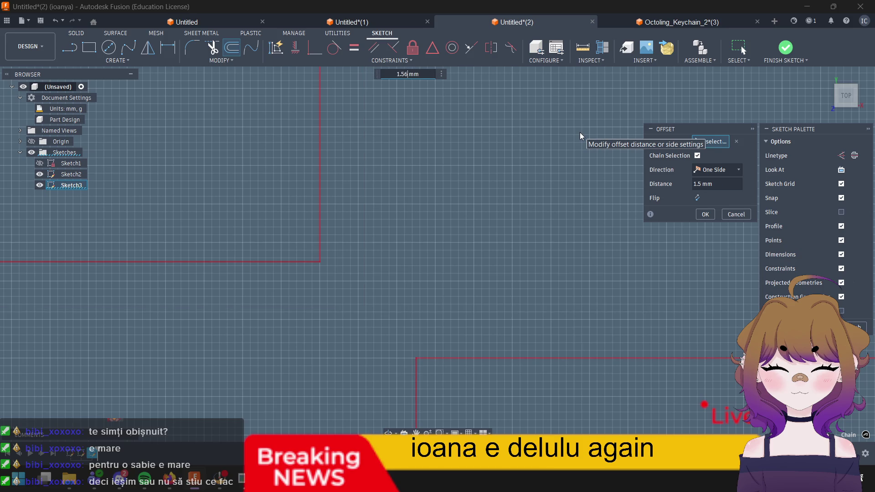
key(BackSpace)
text(7)
key(BackSpace)
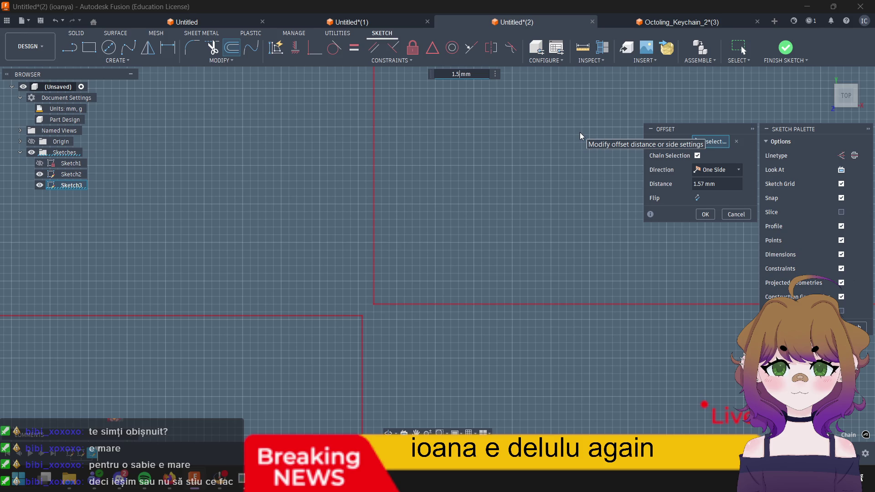
text(68)
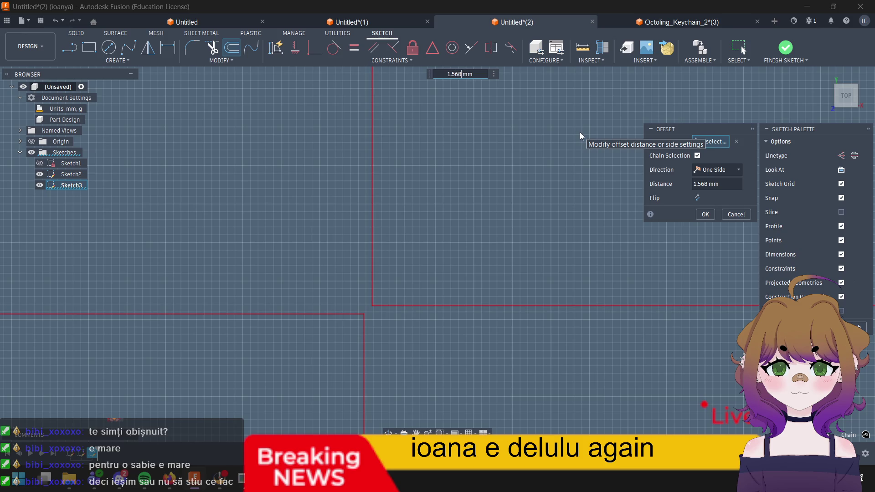
key(BackSpace)
text(5)
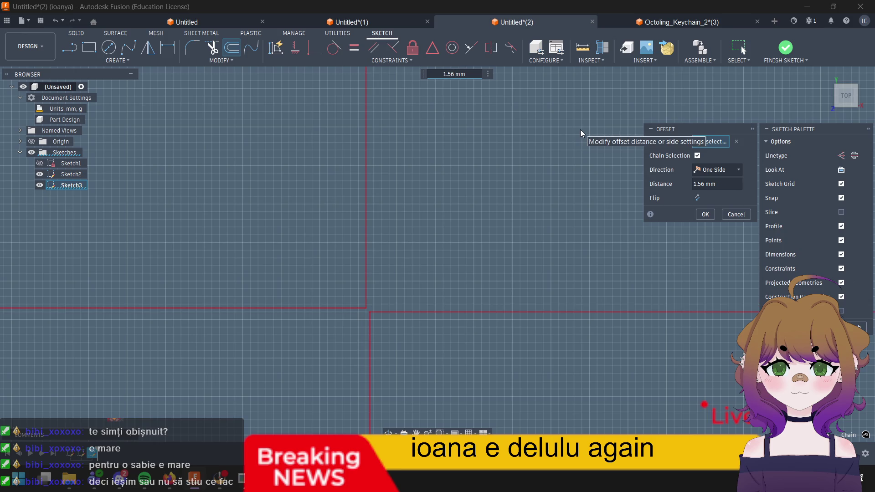
key(BackSpace)
text(6)
key(BackSpace)
text(11)
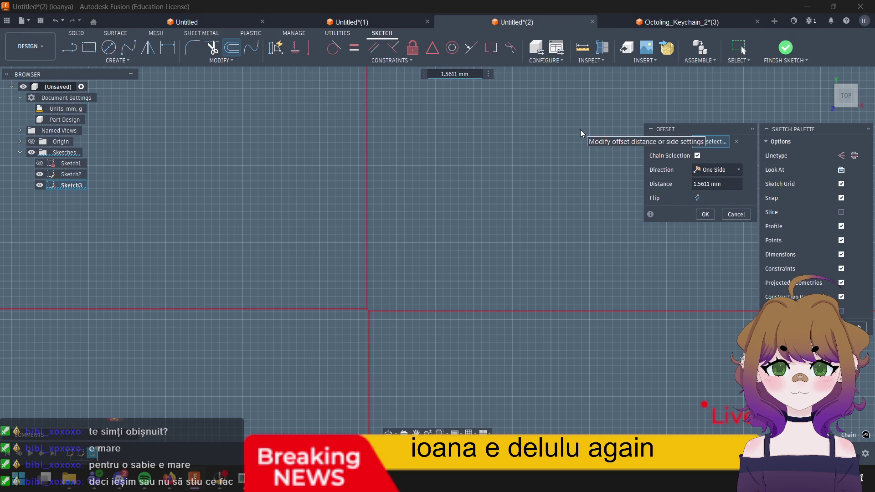